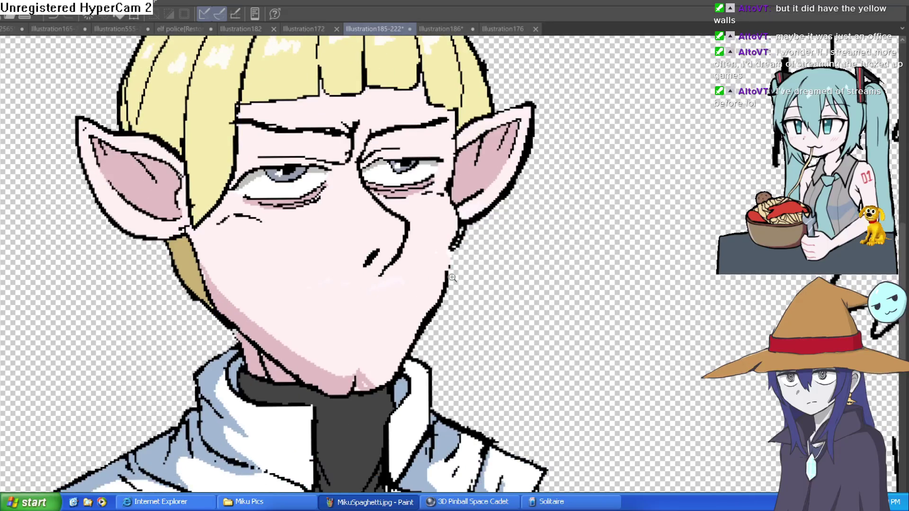
# Step: With the view tilted, touch up the elf's cheek and ink a new black line down it
pyautogui.scroll(4, 461, 240)
pyautogui.moveTo(493, 208); pyautogui.dragTo(316, 128)
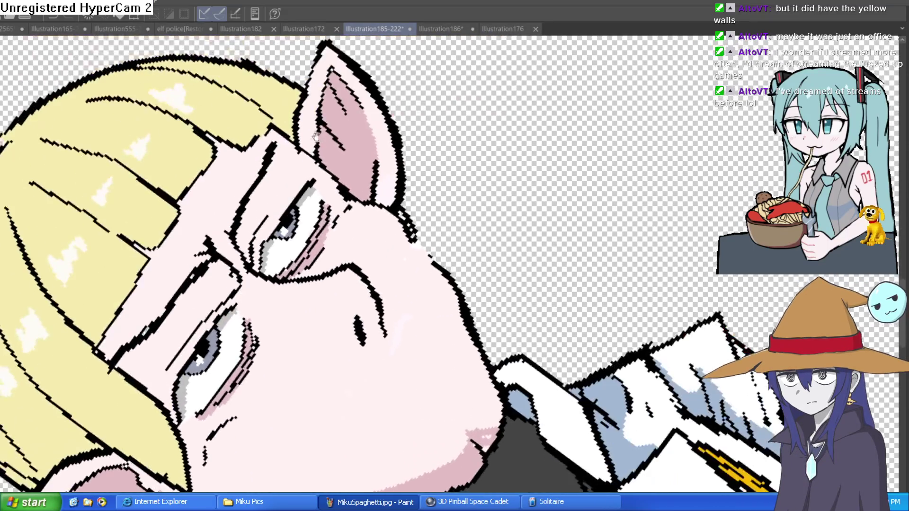
pyautogui.moveTo(396, 349); pyautogui.dragTo(392, 359)
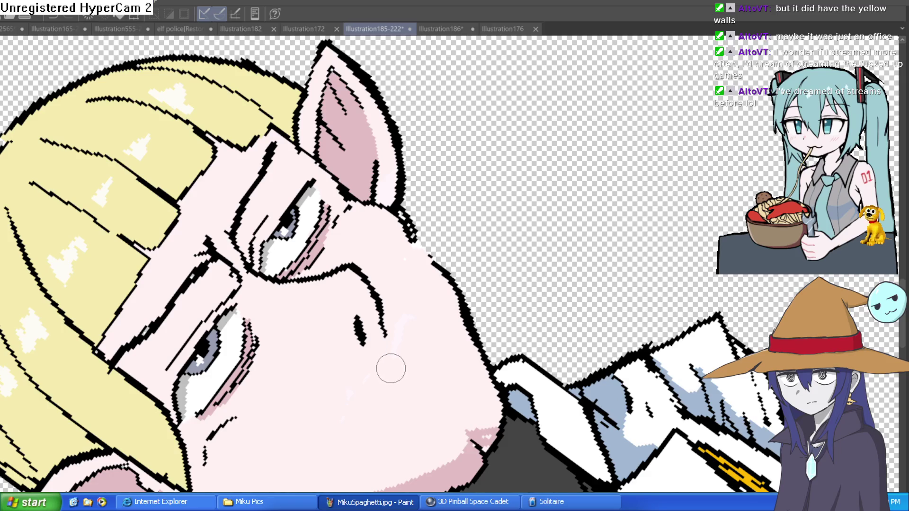
pyautogui.moveTo(422, 273); pyautogui.dragTo(393, 383)
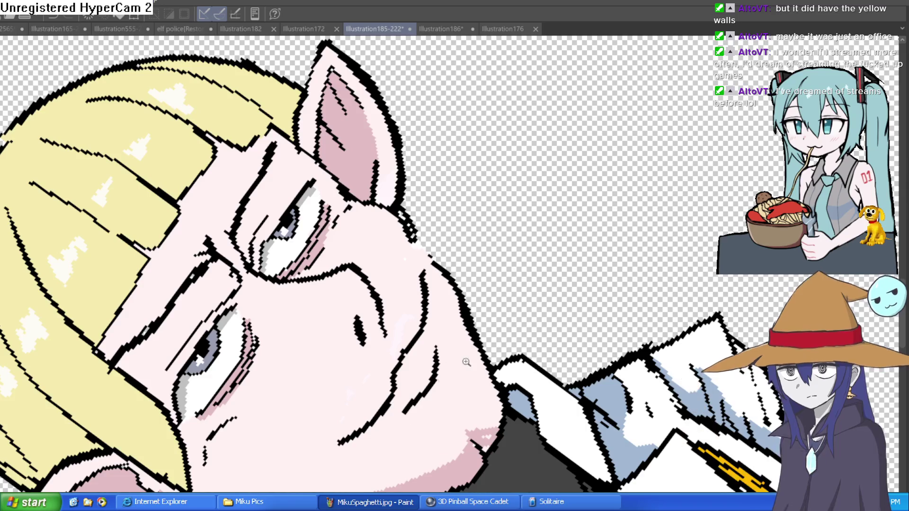
pyautogui.scroll(-3, 502, 354)
pyautogui.hotkey('ctrl', '@')
pyautogui.scroll(3, 557, 201)
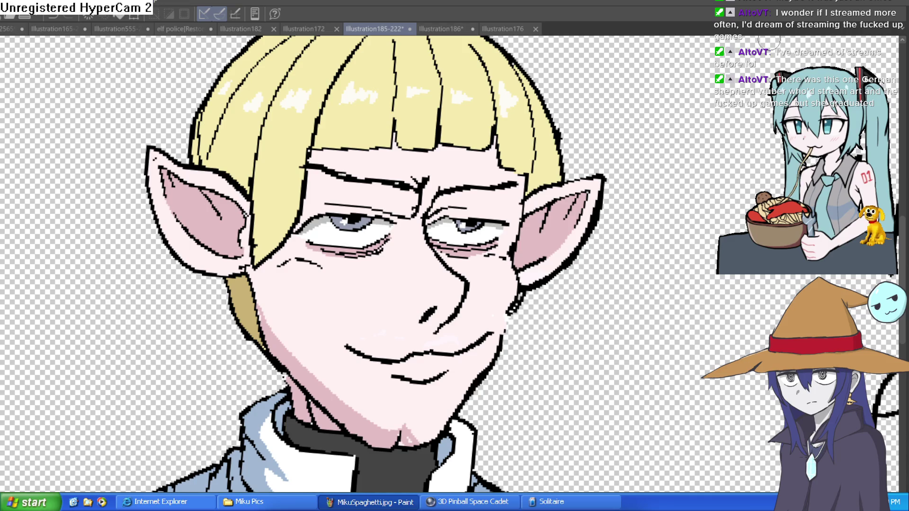
# Step: Cover the smirking mouth lines with skin tone and smooth the jaw beneath the right ear
pyautogui.moveTo(345, 352)
pyautogui.mouseDown()
pyautogui.moveTo(435, 362)
pyautogui.moveTo(511, 355)
pyautogui.mouseUp()
pyautogui.scroll(-1, 514, 289)
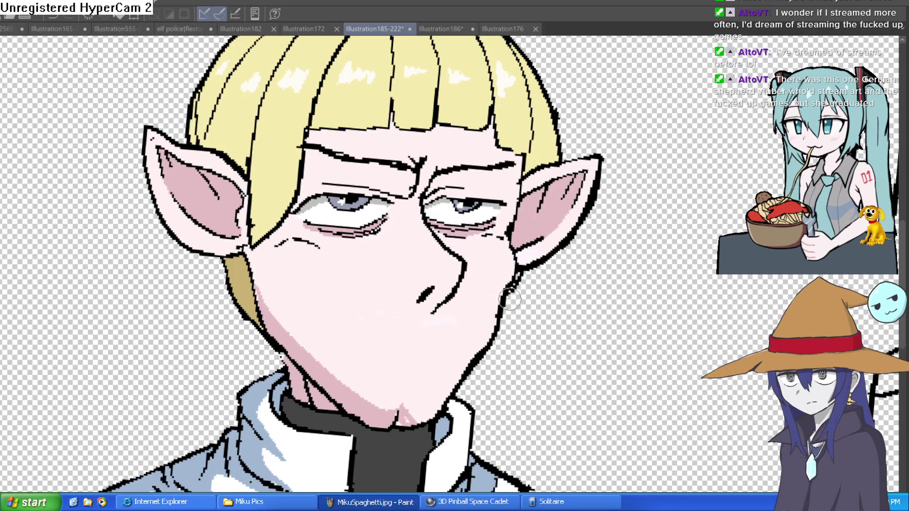
pyautogui.moveTo(519, 275); pyautogui.dragTo(498, 320)
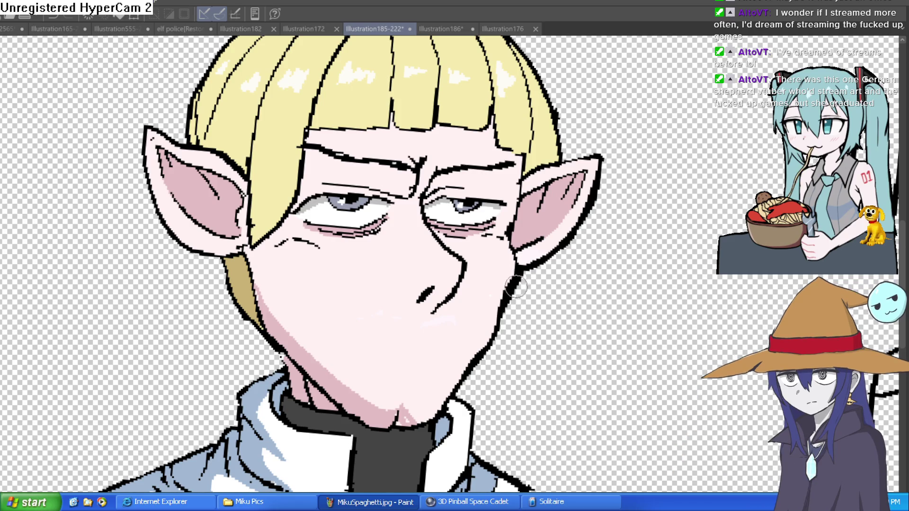
pyautogui.scroll(-3, 521, 280)
pyautogui.scroll(3, 530, 274)
pyautogui.scroll(-2, 533, 273)
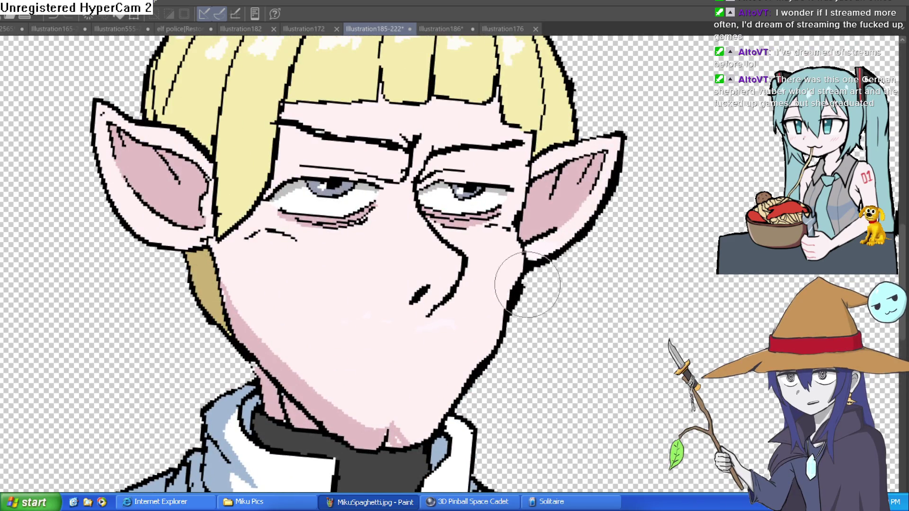
pyautogui.scroll(2, 587, 287)
pyautogui.scroll(-3, 587, 287)
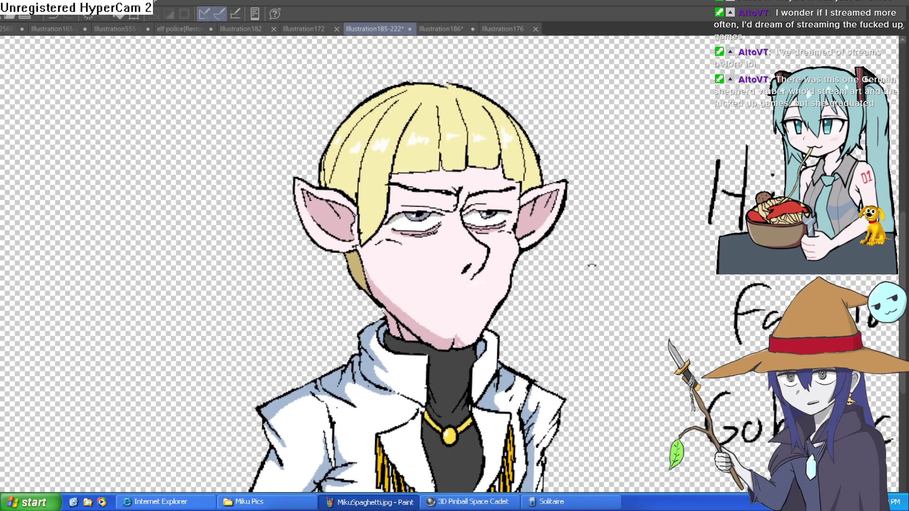
pyautogui.moveTo(589, 263)
pyautogui.mouseDown()
pyautogui.moveTo(515, 190)
pyautogui.moveTo(460, 93)
pyautogui.mouseUp()
pyautogui.scroll(-3, 514, 191)
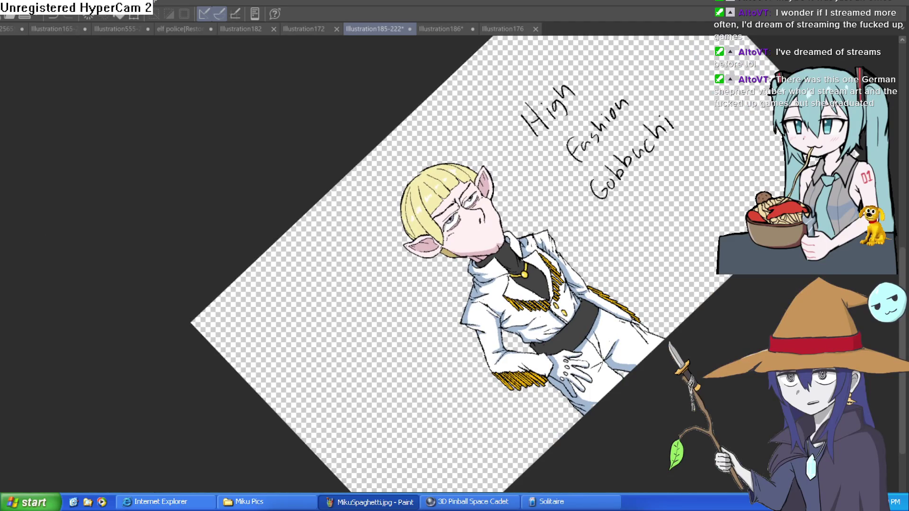
# Step: Ink a black lower-eyelid line and erase the pink shading beneath both eyes
pyautogui.scroll(5, 518, 191)
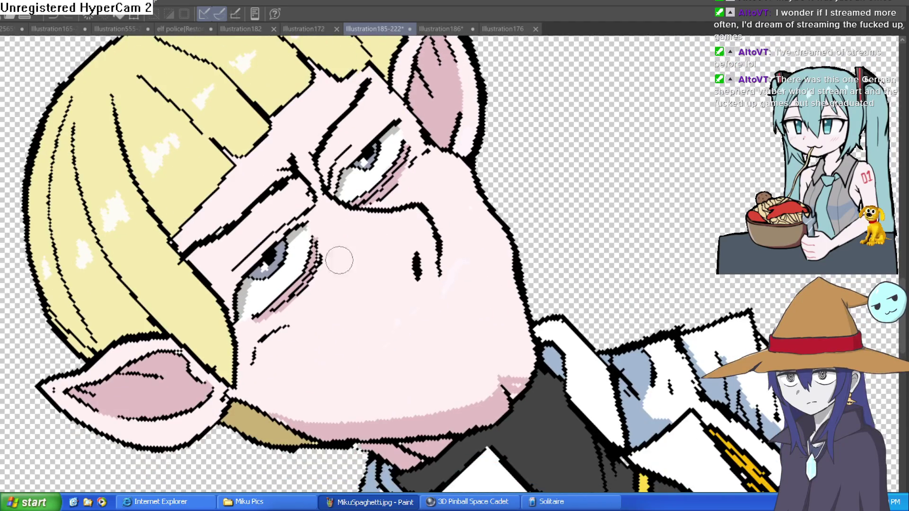
pyautogui.moveTo(280, 297); pyautogui.dragTo(256, 313)
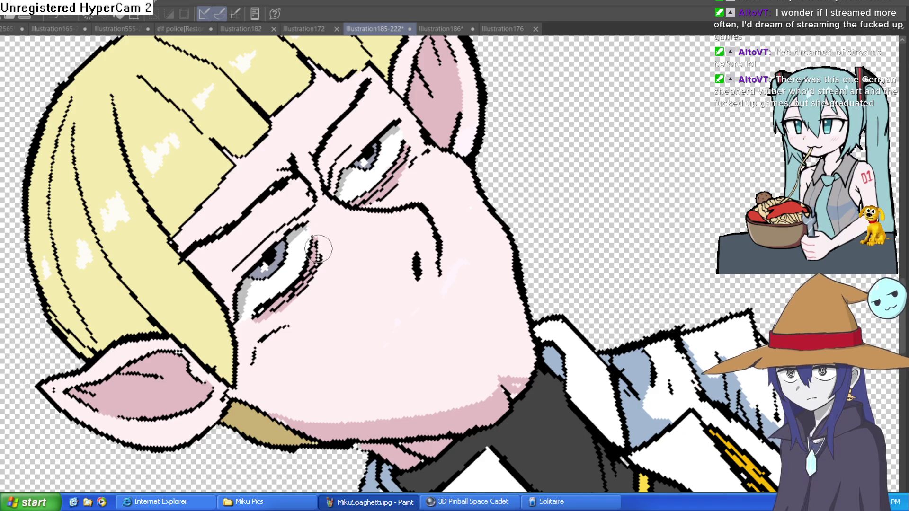
pyautogui.moveTo(292, 297)
pyautogui.mouseDown()
pyautogui.moveTo(258, 317)
pyautogui.moveTo(300, 291)
pyautogui.mouseUp()
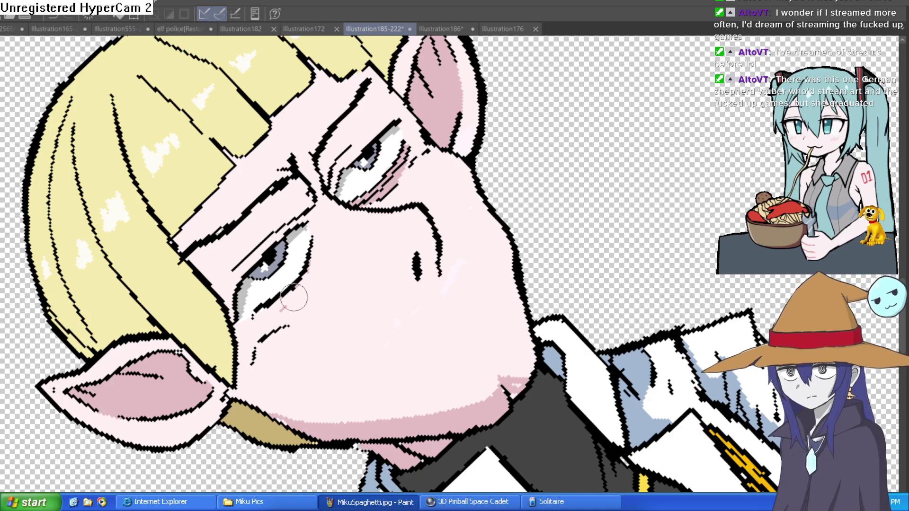
pyautogui.moveTo(364, 201)
pyautogui.mouseDown()
pyautogui.moveTo(412, 146)
pyautogui.moveTo(377, 201)
pyautogui.moveTo(362, 206)
pyautogui.moveTo(393, 178)
pyautogui.mouseUp()
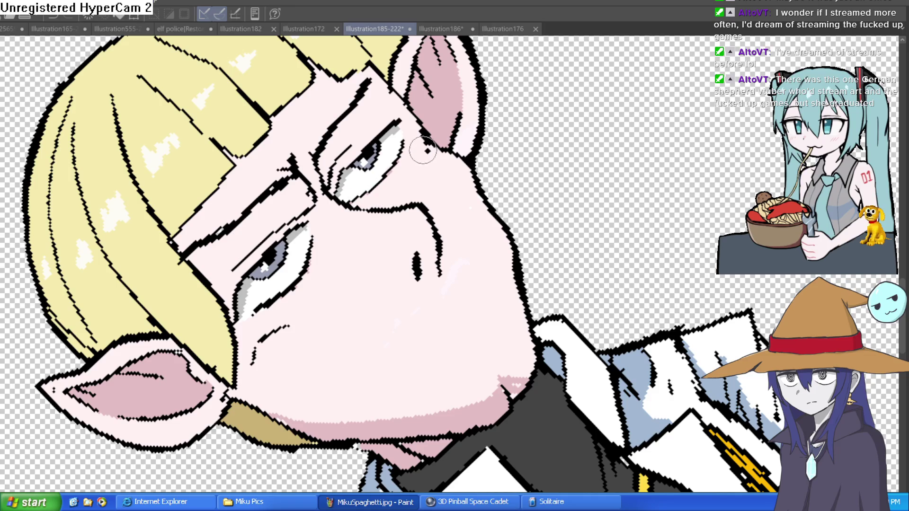
pyautogui.scroll(-10, 392, 178)
pyautogui.scroll(4, 546, 287)
pyautogui.scroll(5, 547, 286)
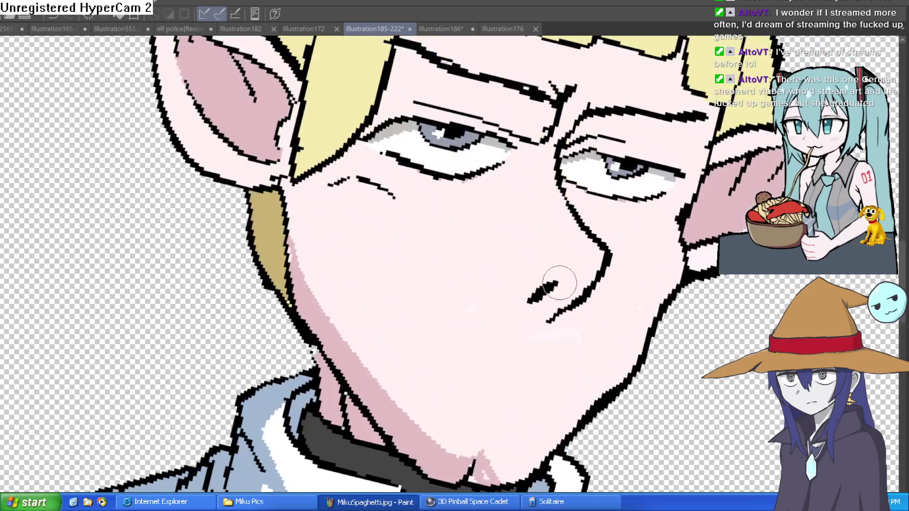
pyautogui.scroll(-5, 577, 286)
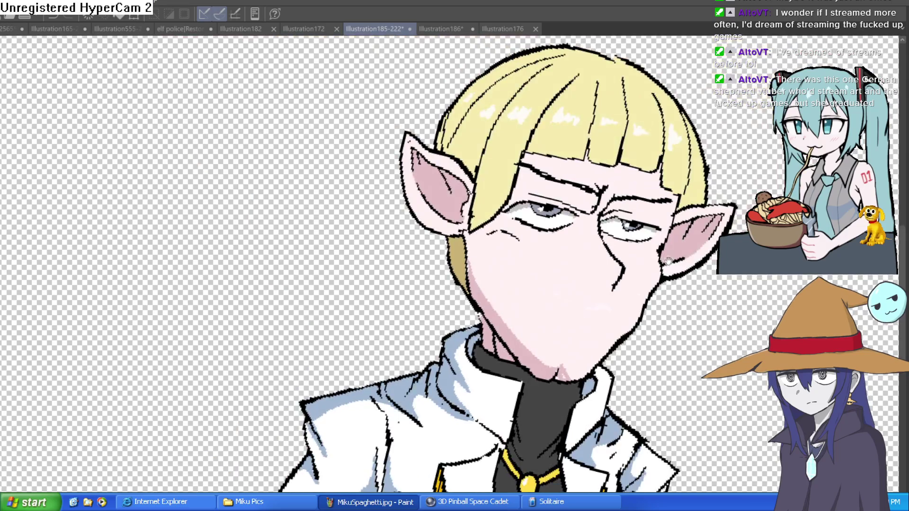
pyautogui.scroll(5, 488, 233)
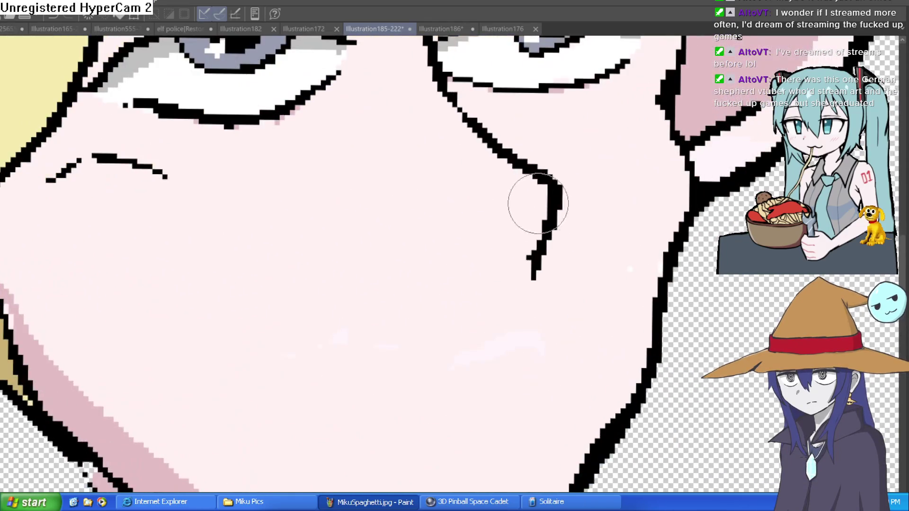
pyautogui.scroll(-5, 546, 164)
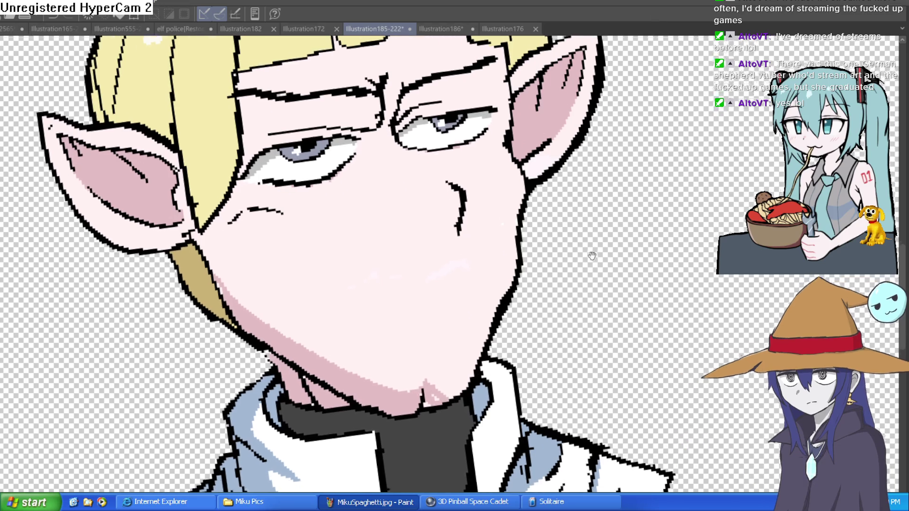
# Step: Draw a new curved nose line down toward the mouth and erase the old right-hand one
pyautogui.moveTo(701, 242); pyautogui.dragTo(727, 193)
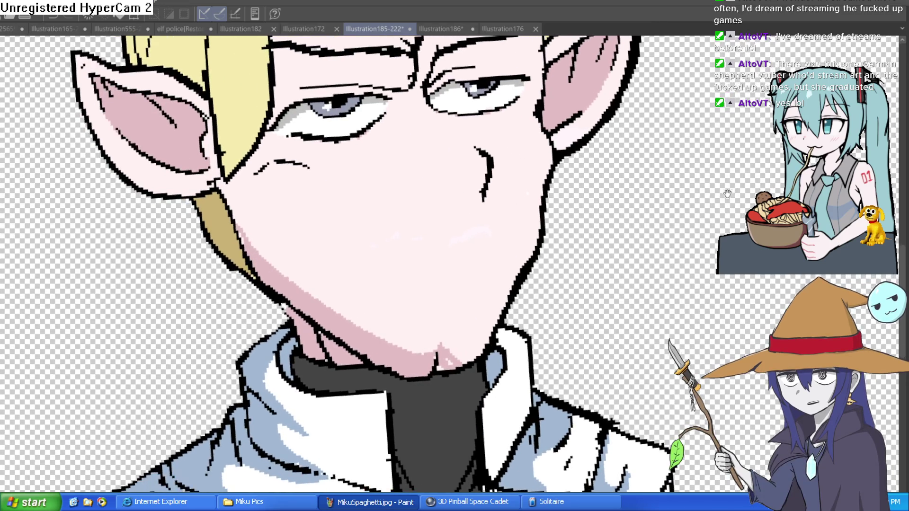
pyautogui.scroll(-3, 728, 193)
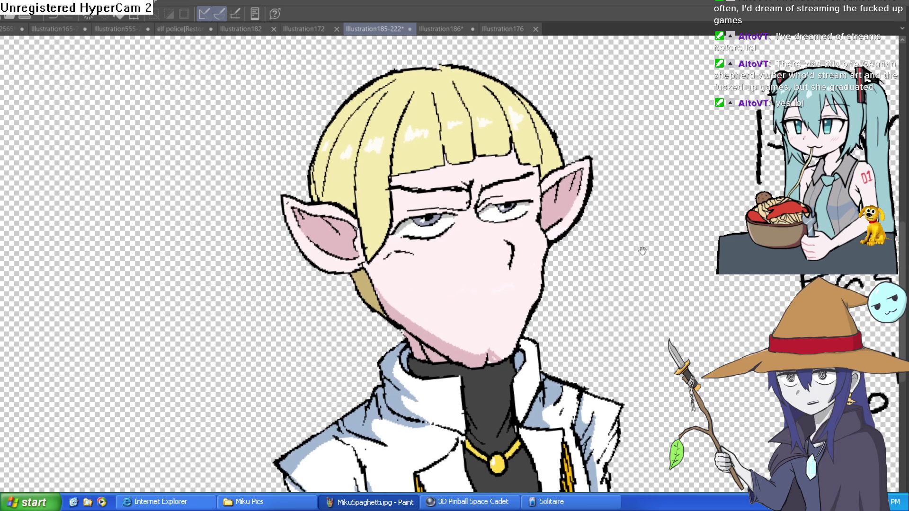
pyautogui.scroll(5, 513, 215)
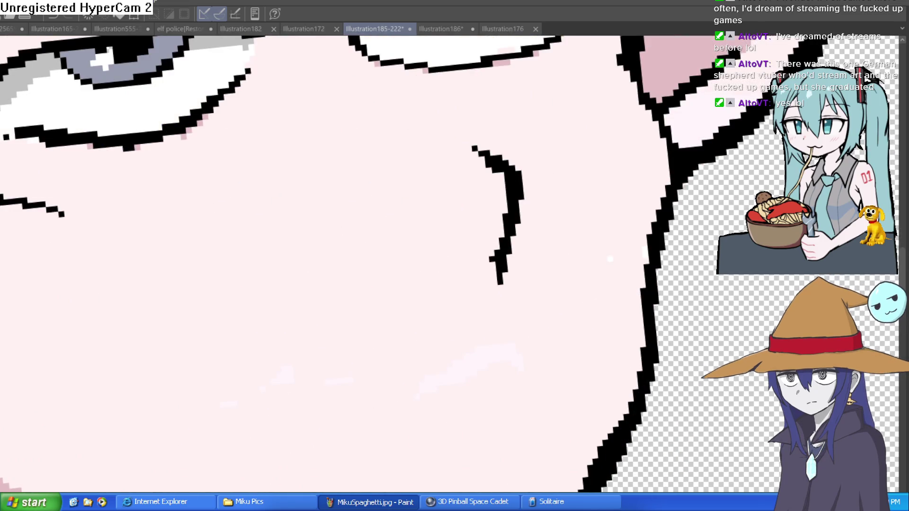
pyautogui.moveTo(753, 88)
pyautogui.mouseDown()
pyautogui.moveTo(673, 248)
pyautogui.moveTo(649, 247)
pyautogui.mouseUp()
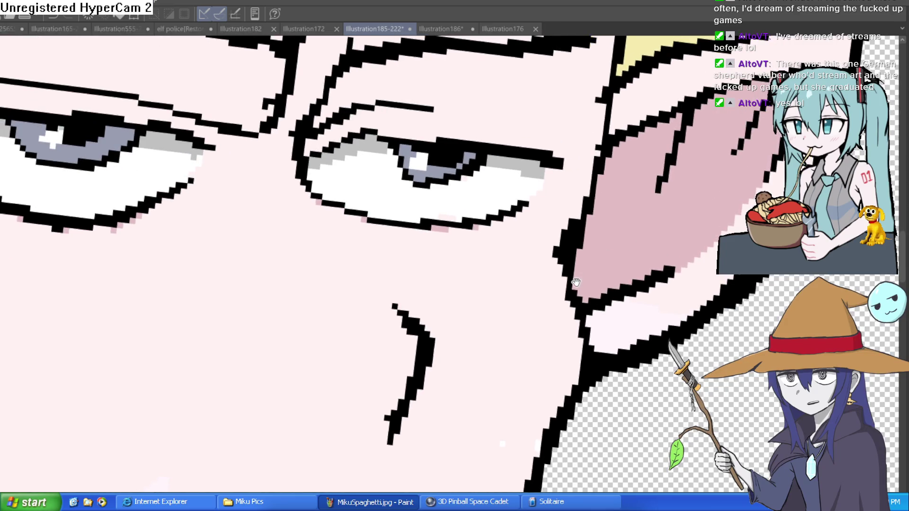
pyautogui.scroll(-3, 571, 293)
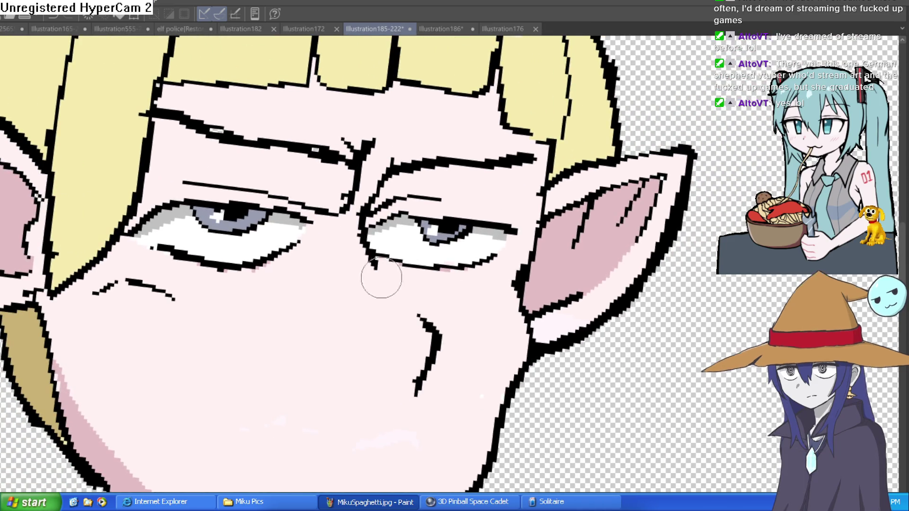
pyautogui.moveTo(367, 221)
pyautogui.mouseDown()
pyautogui.moveTo(364, 246)
pyautogui.moveTo(417, 331)
pyautogui.moveTo(392, 395)
pyautogui.mouseUp()
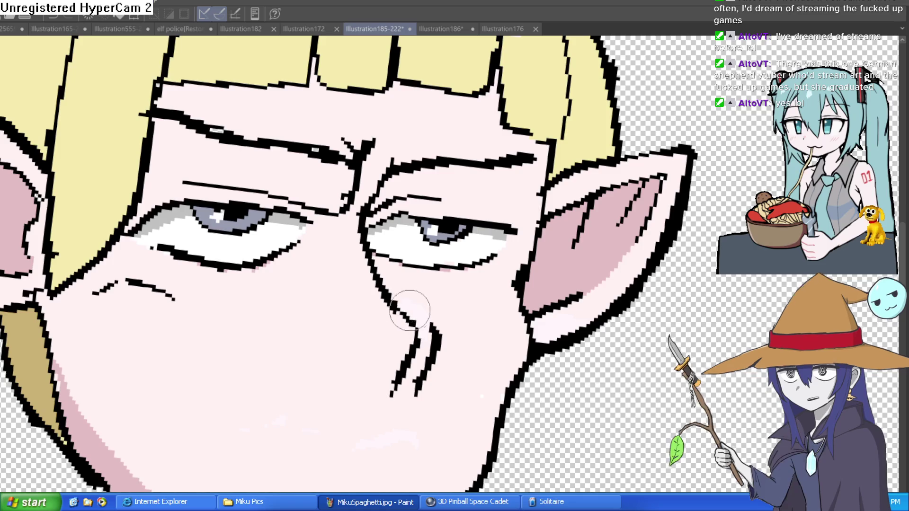
pyautogui.moveTo(450, 331)
pyautogui.mouseDown()
pyautogui.moveTo(440, 360)
pyautogui.moveTo(438, 327)
pyautogui.mouseUp()
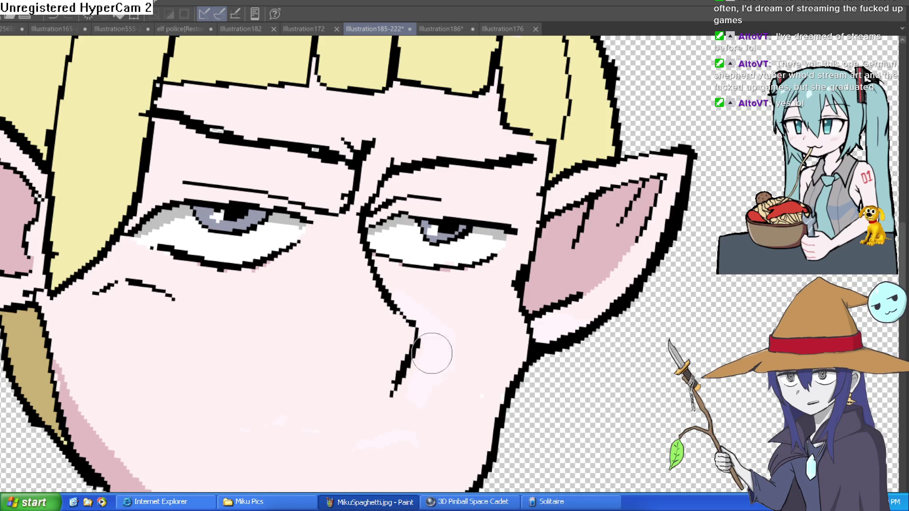
# Step: On a tilted view, redraw the nose as a longer curved black line extending right
pyautogui.scroll(-5, 557, 320)
pyautogui.moveTo(557, 320); pyautogui.dragTo(530, 265)
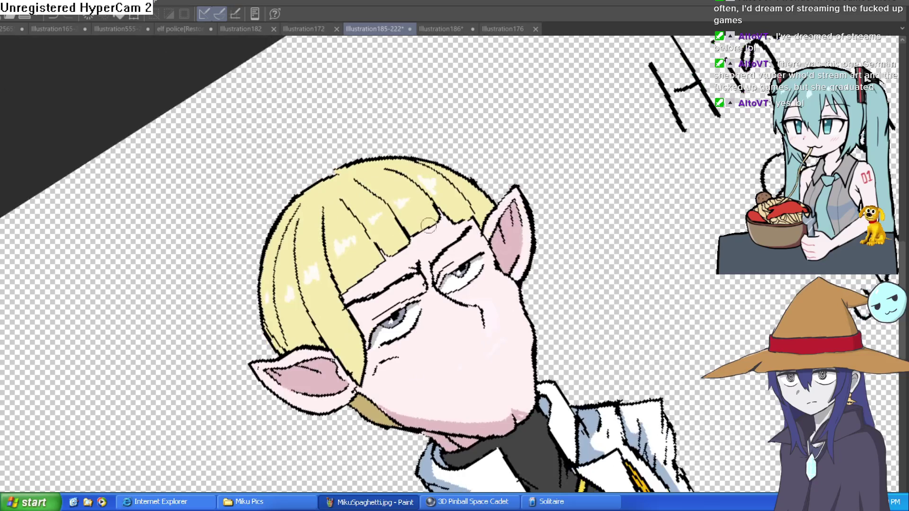
pyautogui.scroll(5, 483, 244)
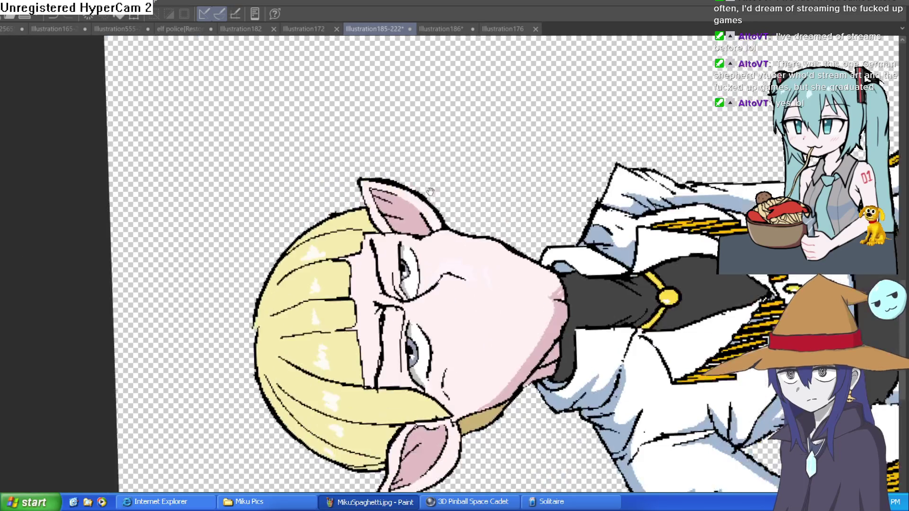
pyautogui.moveTo(399, 326)
pyautogui.mouseDown()
pyautogui.moveTo(457, 254)
pyautogui.moveTo(600, 279)
pyautogui.mouseUp()
pyautogui.moveTo(673, 265)
pyautogui.mouseDown()
pyautogui.moveTo(606, 396)
pyautogui.moveTo(615, 352)
pyautogui.mouseUp()
pyautogui.moveTo(584, 320)
pyautogui.mouseDown()
pyautogui.moveTo(564, 250)
pyautogui.moveTo(572, 255)
pyautogui.moveTo(615, 178)
pyautogui.mouseUp()
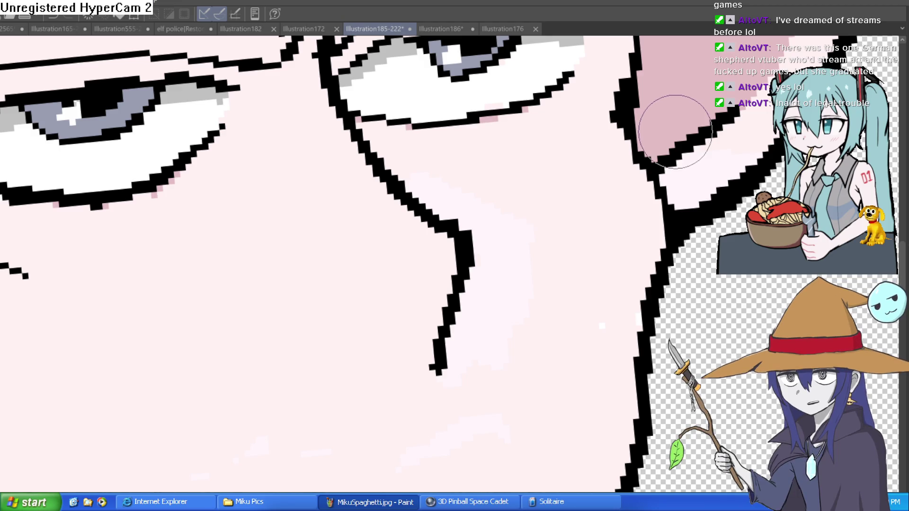
pyautogui.scroll(-3, 627, 284)
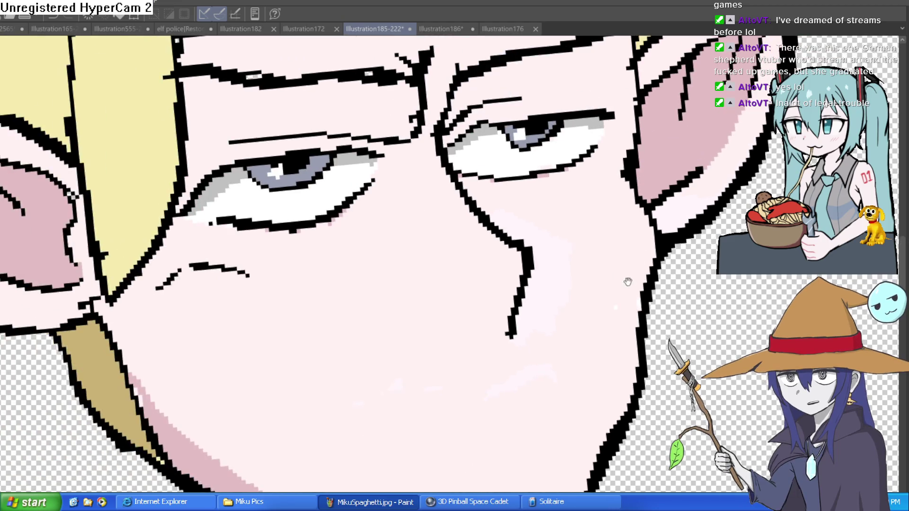
pyautogui.moveTo(575, 217); pyautogui.dragTo(584, 195)
pyautogui.moveTo(428, 232); pyautogui.dragTo(450, 198)
pyautogui.hotkey('ctrl', 'z')
pyautogui.hotkey('ctrl', 'z')
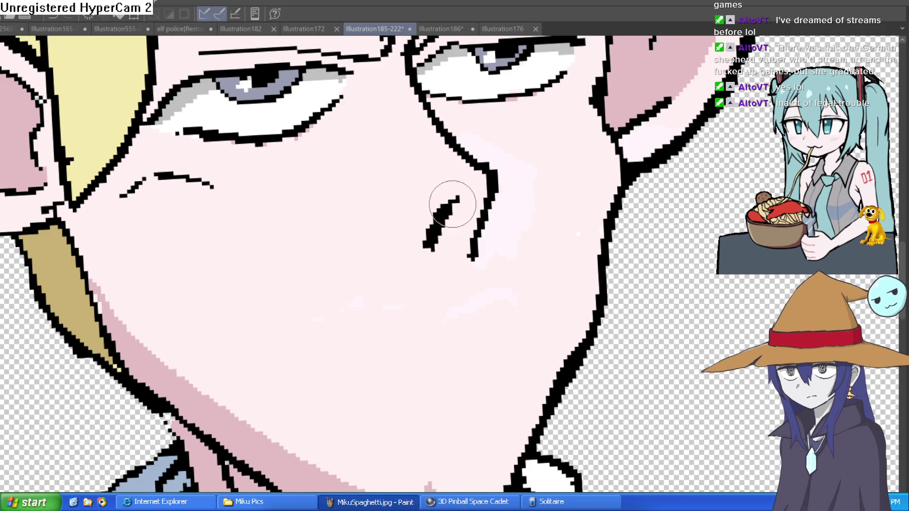
# Step: Replace the tapered nose stroke with a small dab and a new stroke running down-left
pyautogui.scroll(-3, 519, 268)
pyautogui.scroll(5, 516, 256)
pyautogui.hotkey('ctrl', 'z')
pyautogui.click(525, 244)
pyautogui.moveTo(487, 303); pyautogui.dragTo(523, 247)
pyautogui.scroll(-4, 524, 260)
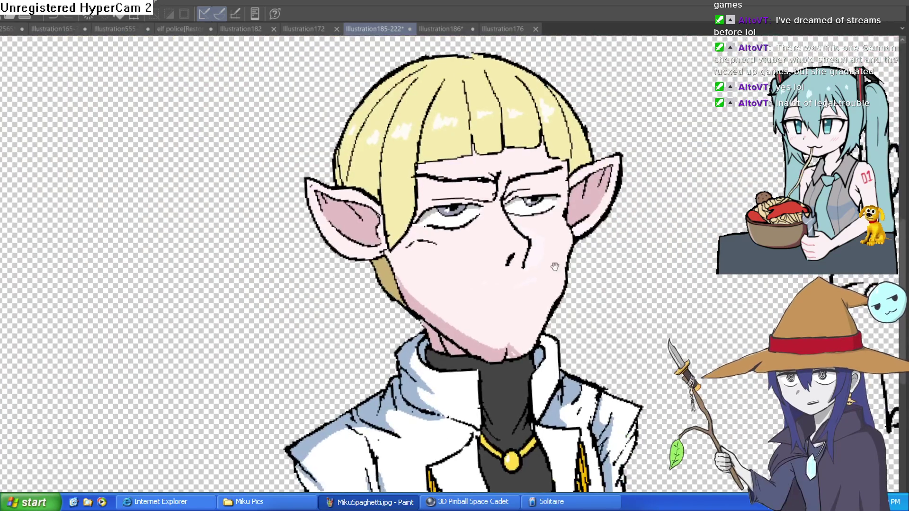
pyautogui.scroll(3, 563, 274)
pyautogui.moveTo(563, 274); pyautogui.dragTo(475, 259)
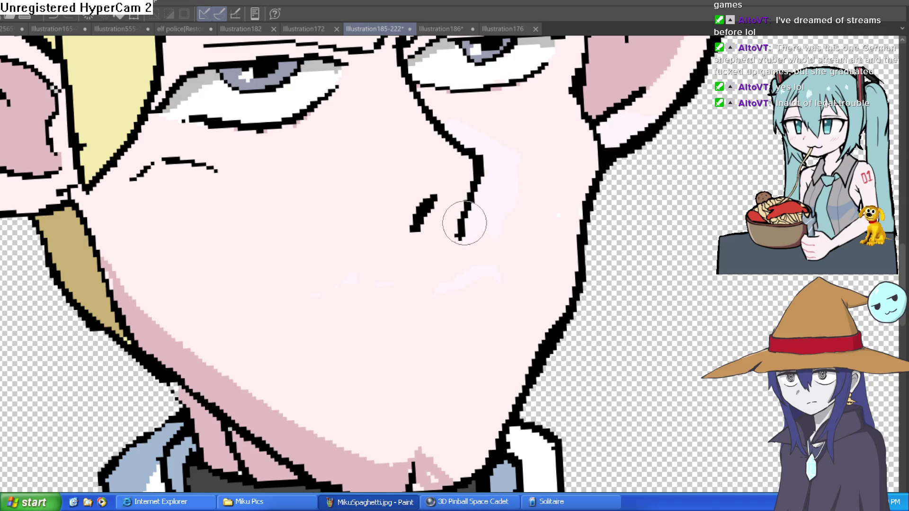
pyautogui.moveTo(451, 279); pyautogui.dragTo(457, 265)
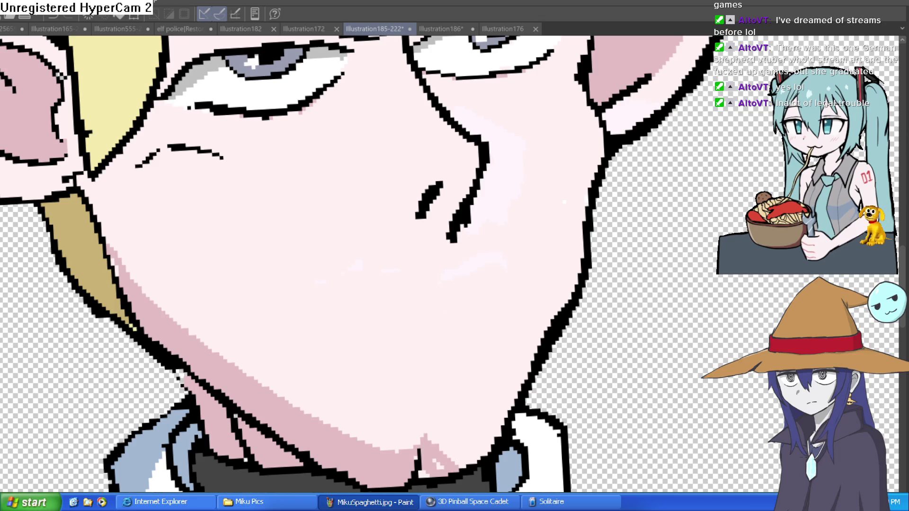
pyautogui.moveTo(563, 202)
pyautogui.mouseDown()
pyautogui.moveTo(513, 287)
pyautogui.moveTo(419, 288)
pyautogui.moveTo(435, 308)
pyautogui.moveTo(372, 282)
pyautogui.mouseUp()
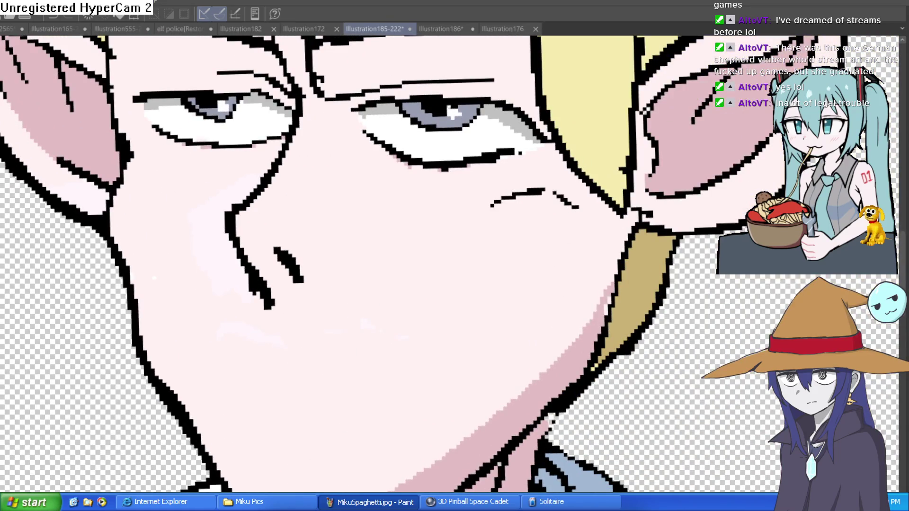
# Step: Add a short vertical chin line and a smiling mouth line across the face
pyautogui.moveTo(313, 488); pyautogui.dragTo(313, 469)
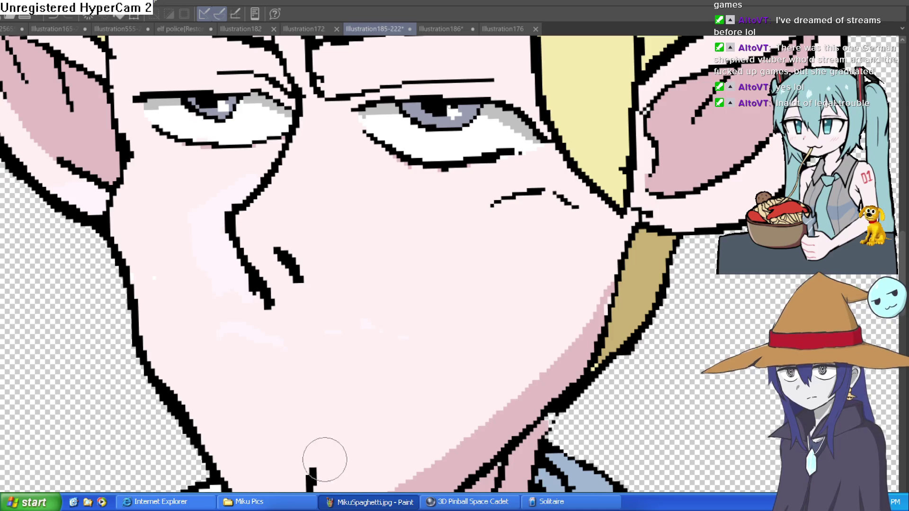
pyautogui.scroll(1, 379, 389)
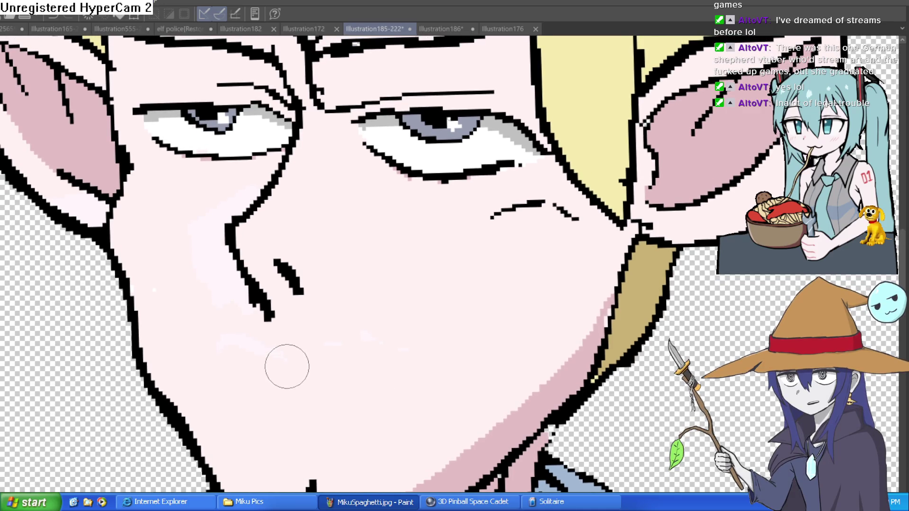
pyautogui.moveTo(209, 388)
pyautogui.mouseDown()
pyautogui.moveTo(273, 362)
pyautogui.moveTo(324, 379)
pyautogui.moveTo(463, 324)
pyautogui.moveTo(477, 302)
pyautogui.mouseUp()
pyautogui.moveTo(370, 436)
pyautogui.mouseDown()
pyautogui.moveTo(357, 420)
pyautogui.moveTo(363, 379)
pyautogui.mouseUp()
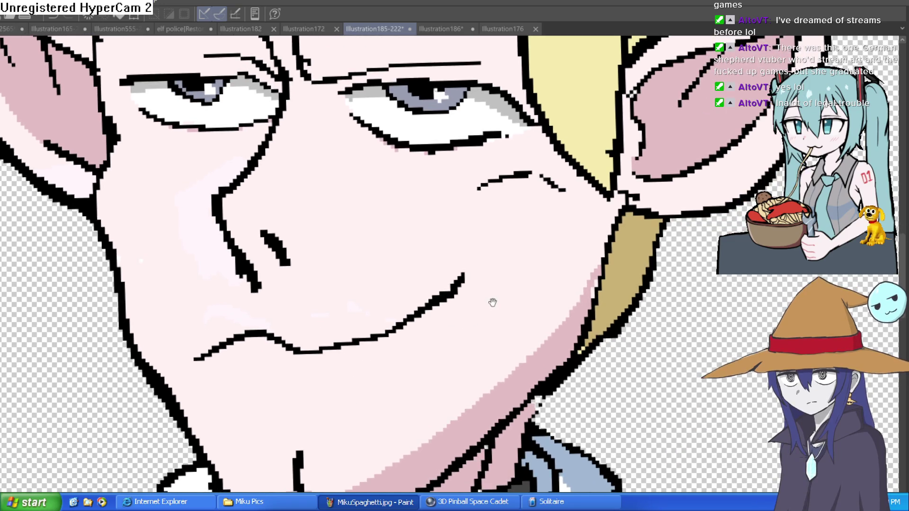
pyautogui.moveTo(492, 304); pyautogui.dragTo(489, 336)
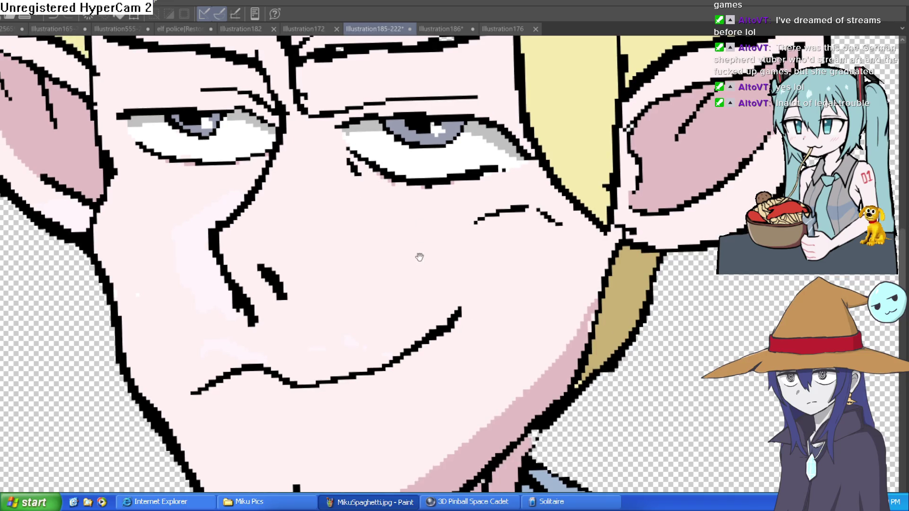
# Step: Lengthen the eyelid crease further across the eye
pyautogui.moveTo(420, 252); pyautogui.dragTo(407, 324)
pyautogui.moveTo(294, 193)
pyautogui.mouseDown()
pyautogui.moveTo(345, 172)
pyautogui.moveTo(507, 178)
pyautogui.mouseUp()
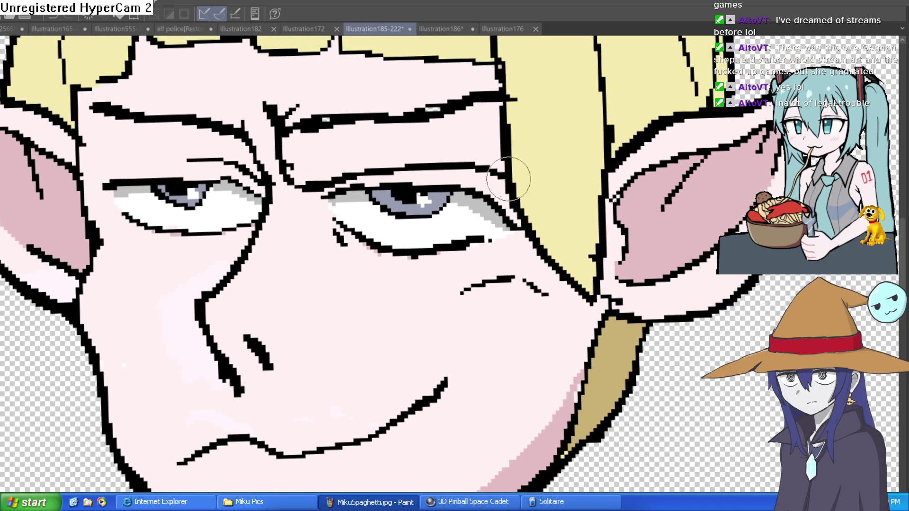
pyautogui.scroll(-5, 507, 178)
pyautogui.scroll(5, 482, 243)
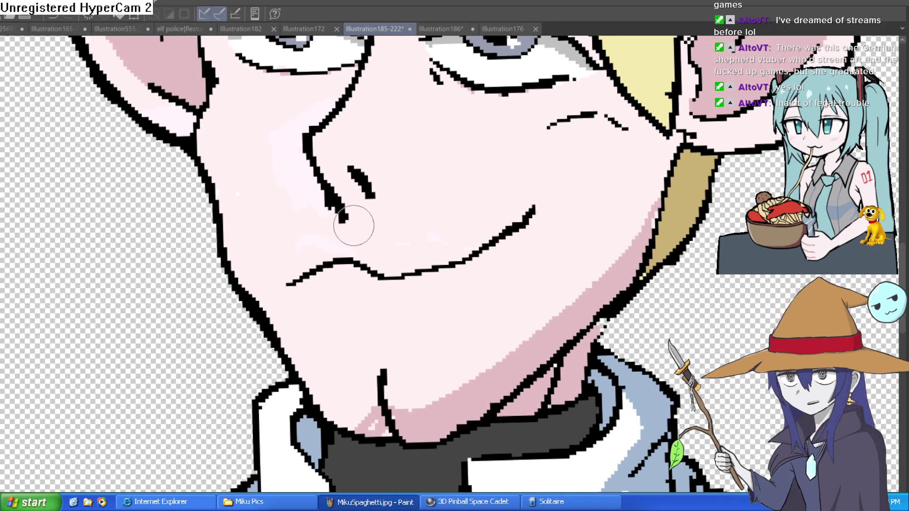
# Step: Draw the lower lip, thicken the upper lip's left end, and erase the thick chunk below it
pyautogui.moveTo(335, 297)
pyautogui.mouseDown()
pyautogui.moveTo(362, 315)
pyautogui.moveTo(473, 282)
pyautogui.mouseUp()
pyautogui.scroll(-5, 576, 229)
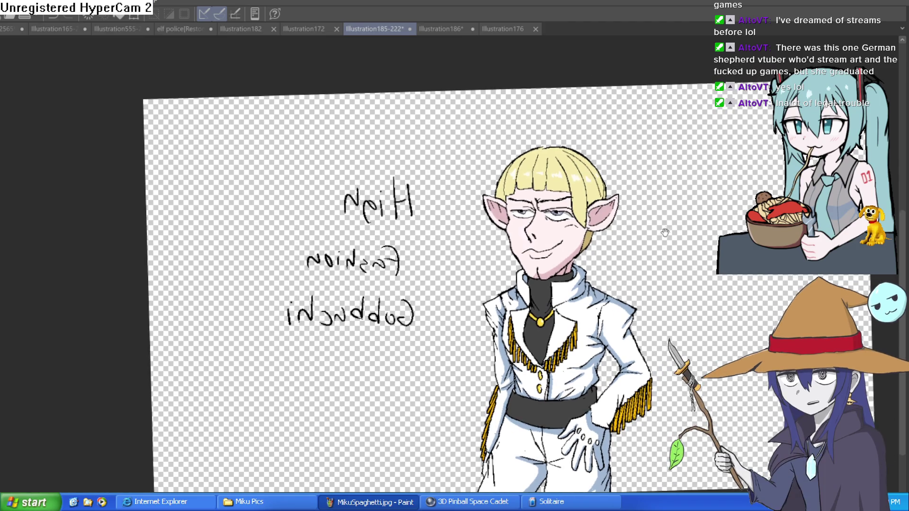
pyautogui.scroll(4, 615, 236)
pyautogui.scroll(-1, 539, 241)
pyautogui.scroll(5, 374, 287)
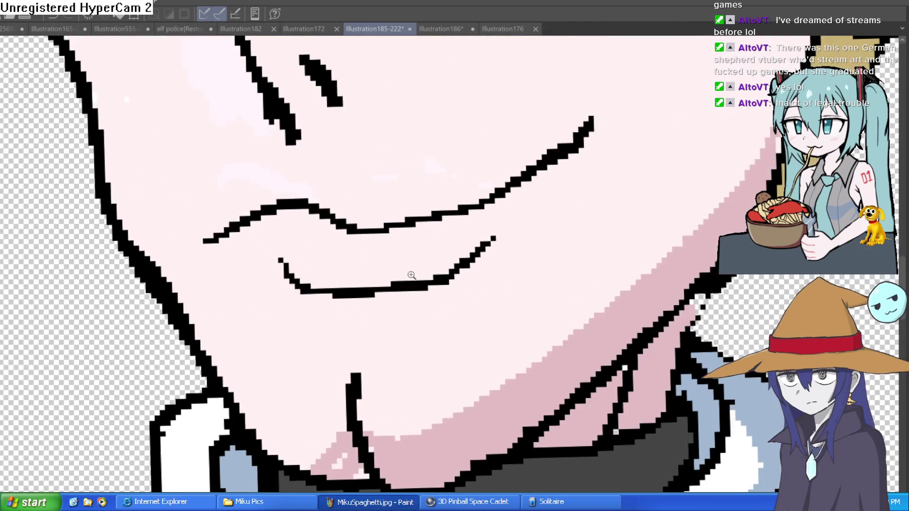
pyautogui.moveTo(259, 213); pyautogui.dragTo(201, 211)
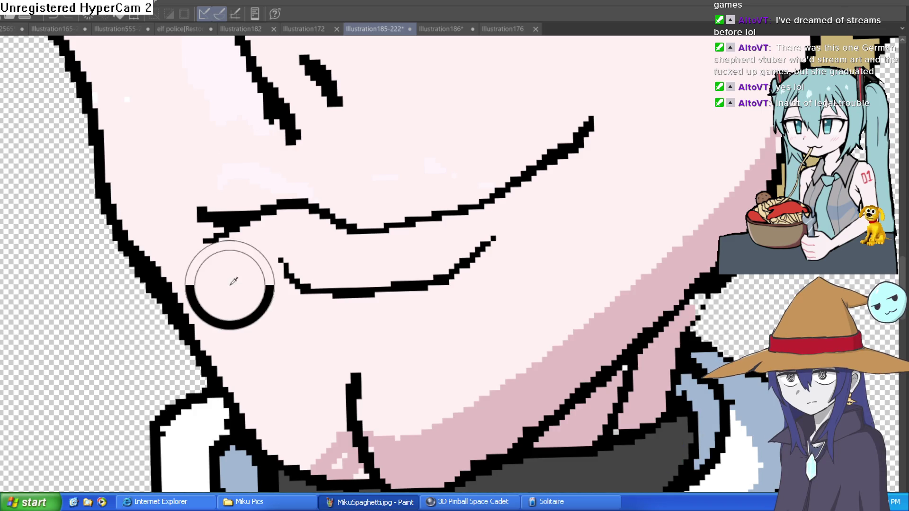
pyautogui.scroll(2, 277, 238)
pyautogui.moveTo(288, 216)
pyautogui.mouseDown()
pyautogui.moveTo(158, 240)
pyautogui.moveTo(243, 215)
pyautogui.moveTo(305, 214)
pyautogui.mouseUp()
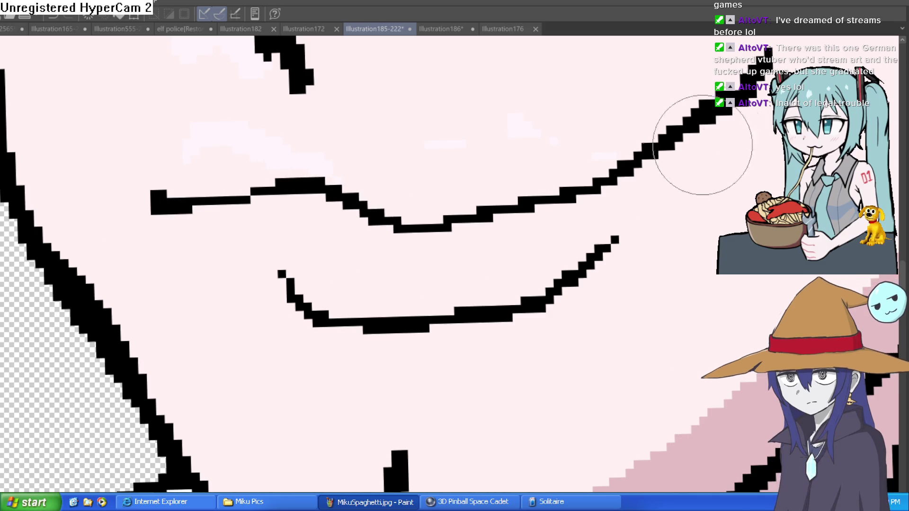
pyautogui.scroll(-5, 663, 179)
pyautogui.moveTo(619, 211); pyautogui.dragTo(538, 259)
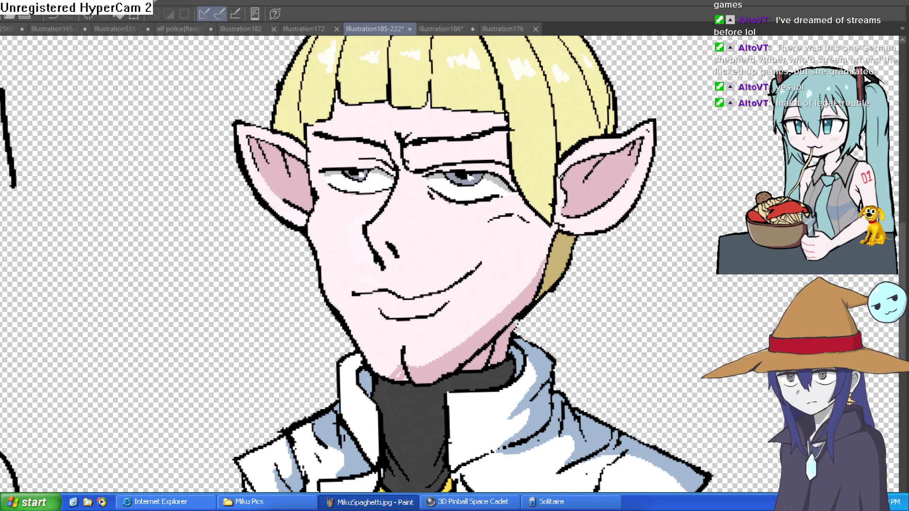
pyautogui.press('^')
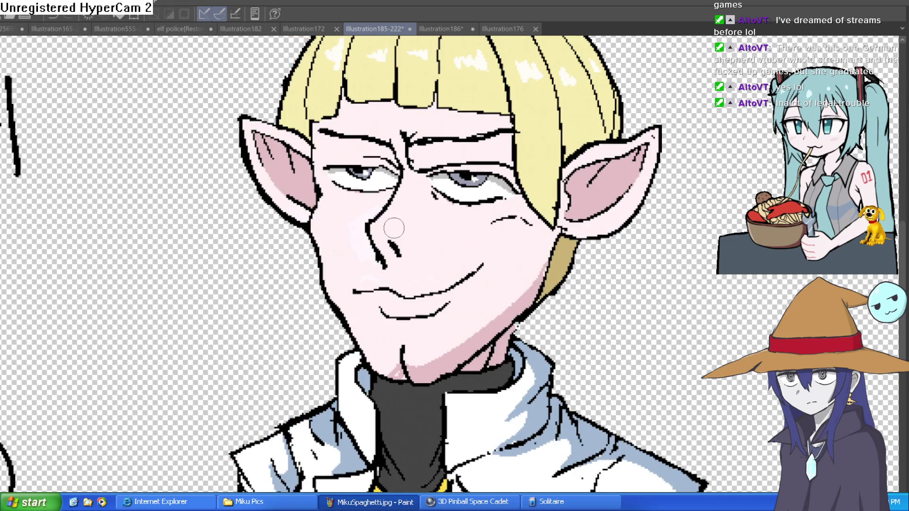
# Step: Zoom in on the mouth and extend the left end of the upper mouth line
pyautogui.click(498, 241)
pyautogui.click(506, 232)
pyautogui.click(518, 218)
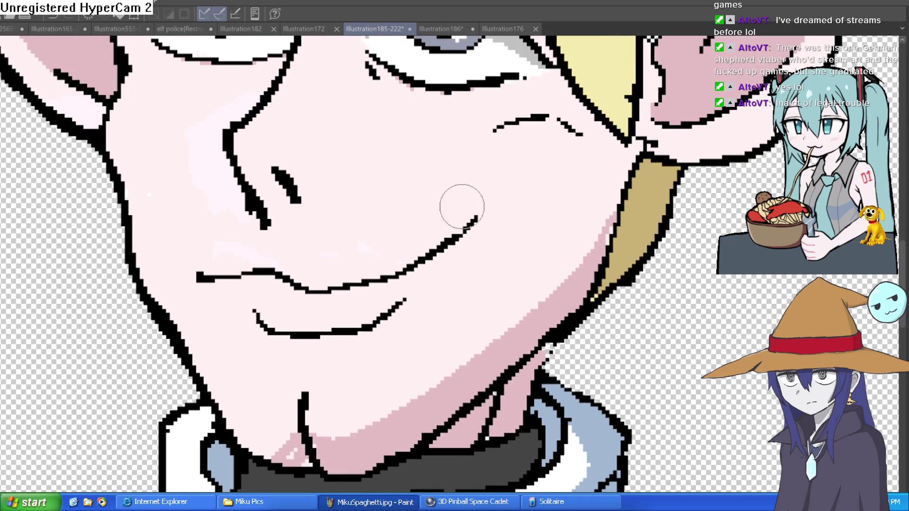
pyautogui.moveTo(210, 277); pyautogui.dragTo(179, 260)
pyautogui.scroll(-5, 464, 228)
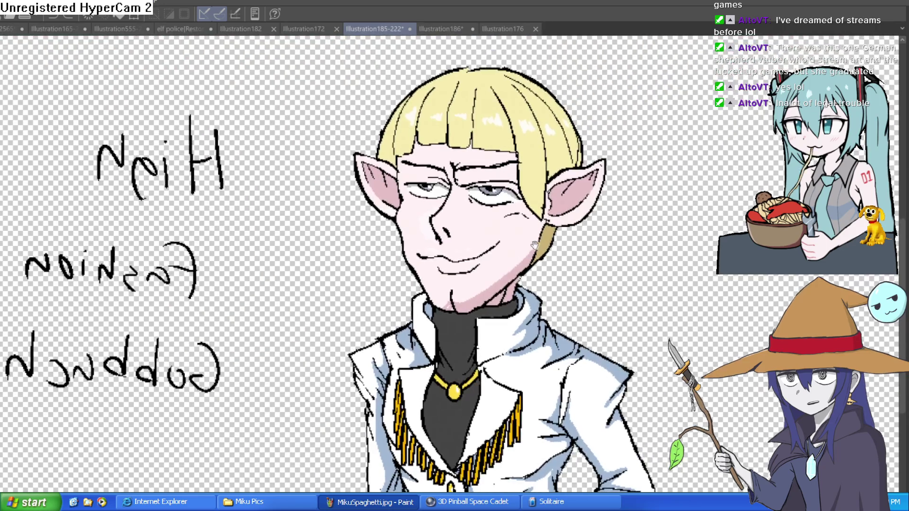
pyautogui.scroll(-2, 532, 246)
pyautogui.scroll(2, 508, 216)
pyautogui.scroll(2, 508, 215)
# Step: Double the left edge of the nose line, then create the new blank canvas Illustration187
pyautogui.moveTo(491, 216); pyautogui.dragTo(528, 336)
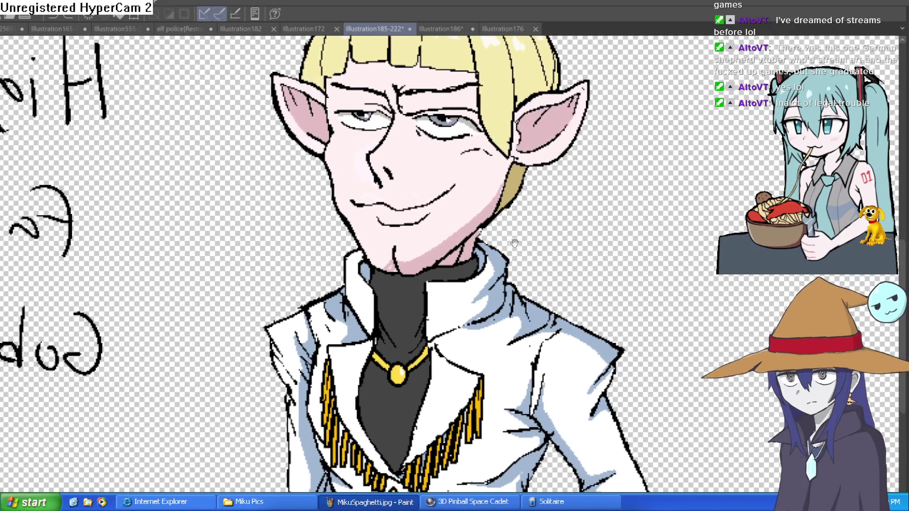
pyautogui.scroll(3, 463, 194)
pyautogui.scroll(-3, 463, 193)
pyautogui.moveTo(463, 193); pyautogui.dragTo(331, 222)
pyautogui.scroll(4, 324, 224)
pyautogui.scroll(-2, 325, 224)
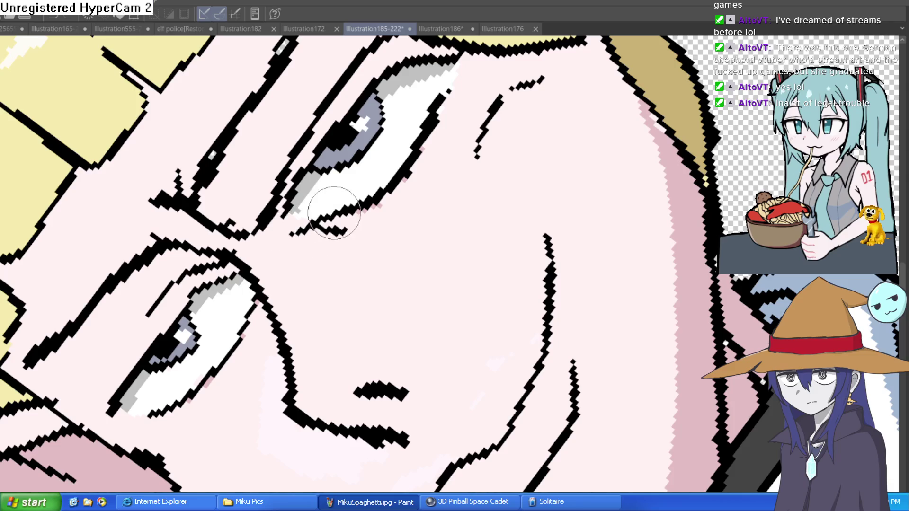
pyautogui.scroll(-2, 524, 198)
pyautogui.hotkey('ctrl', '0')
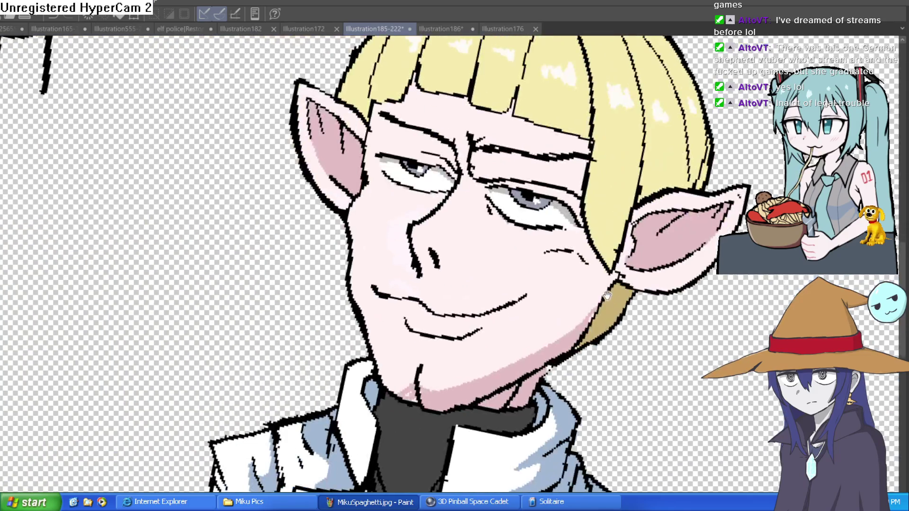
pyautogui.scroll(1, 598, 298)
pyautogui.scroll(-2, 630, 211)
pyautogui.scroll(-1, 629, 210)
pyautogui.scroll(1, 592, 203)
pyautogui.scroll(-2, 549, 194)
pyautogui.scroll(4, 511, 185)
pyautogui.moveTo(510, 184); pyautogui.dragTo(477, 184)
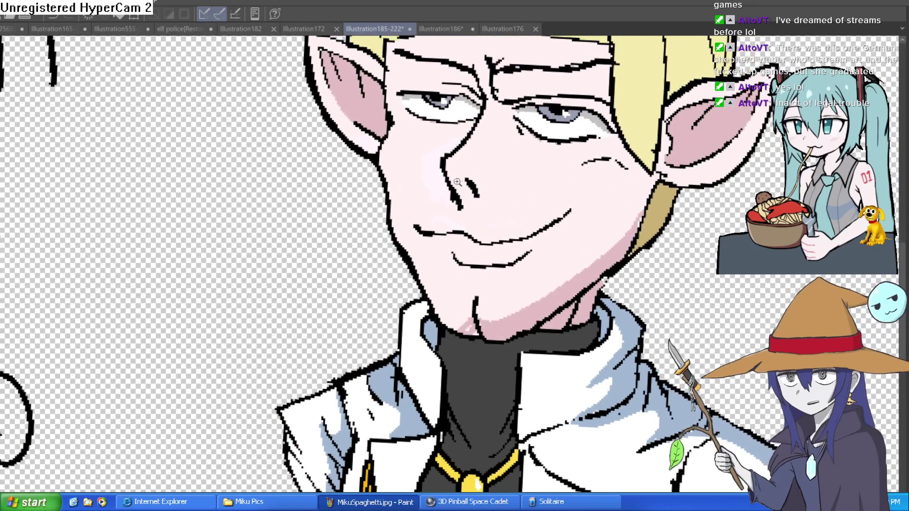
pyautogui.scroll(3, 477, 185)
pyautogui.scroll(-1, 485, 161)
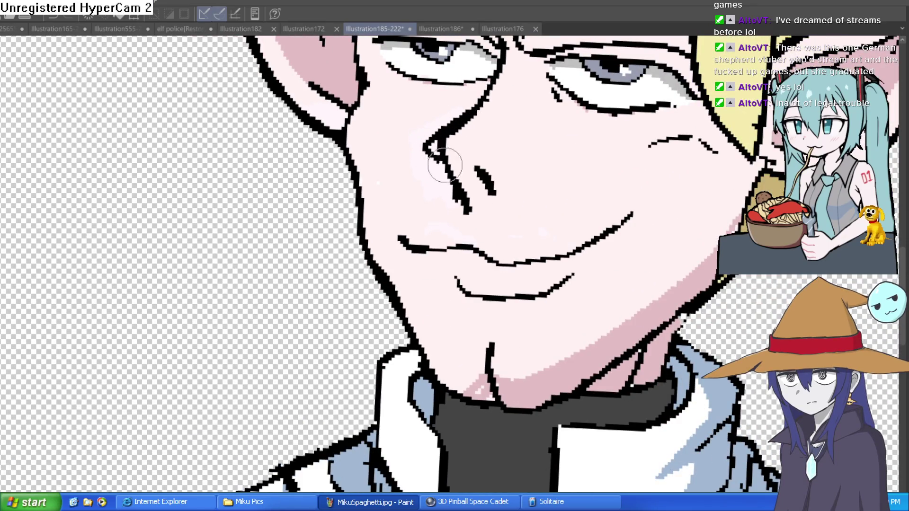
pyautogui.moveTo(448, 129); pyautogui.dragTo(433, 159)
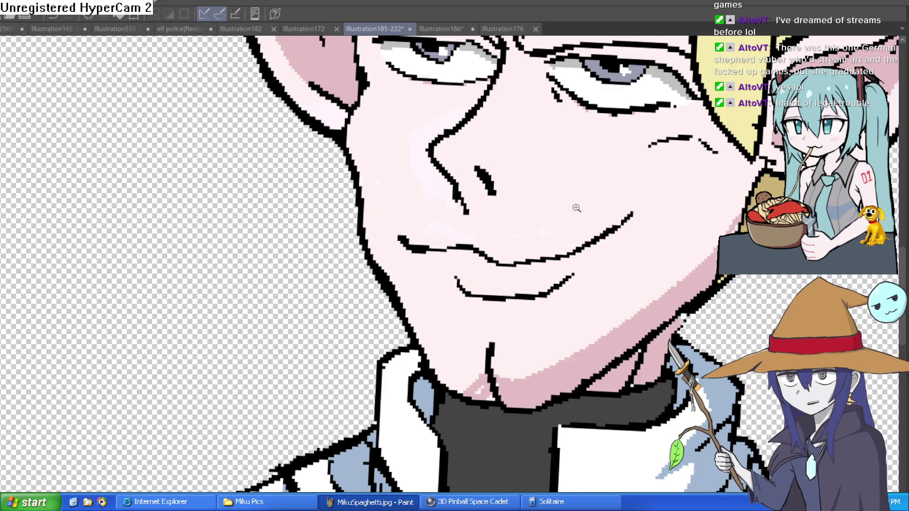
pyautogui.scroll(-5, 583, 208)
pyautogui.scroll(6, 539, 215)
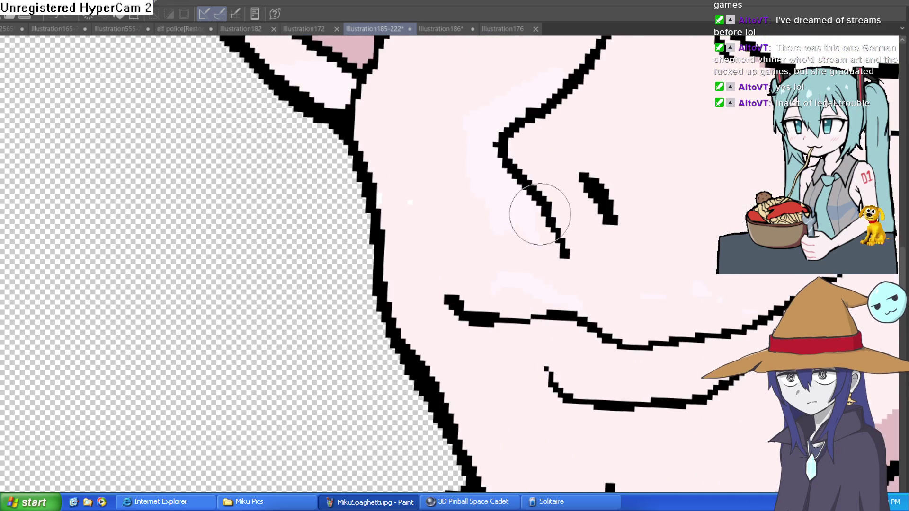
pyautogui.scroll(-8, 662, 260)
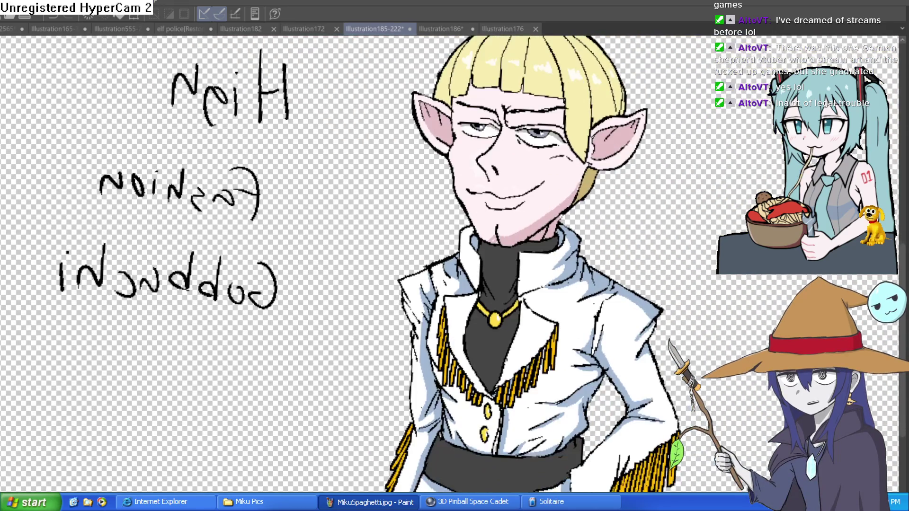
pyautogui.scroll(-4, 704, 259)
pyautogui.scroll(1, 705, 260)
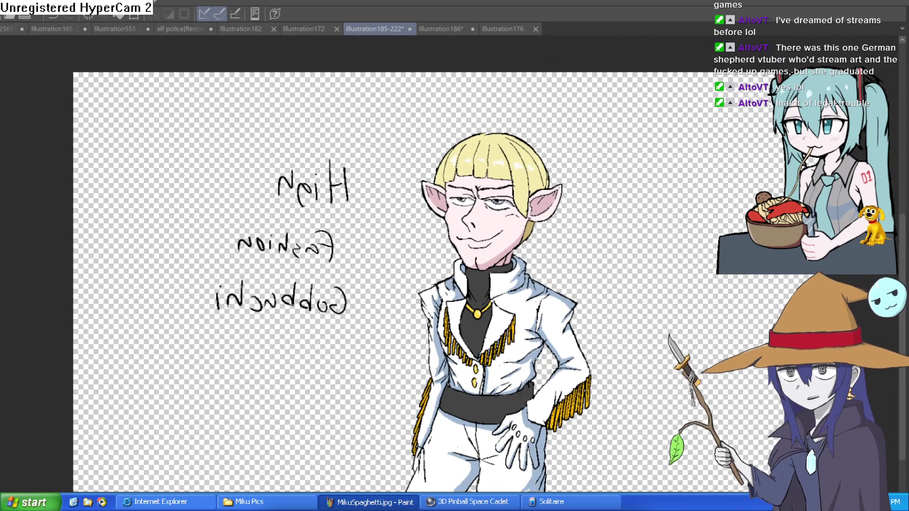
pyautogui.hotkey('ctrl', 'n')
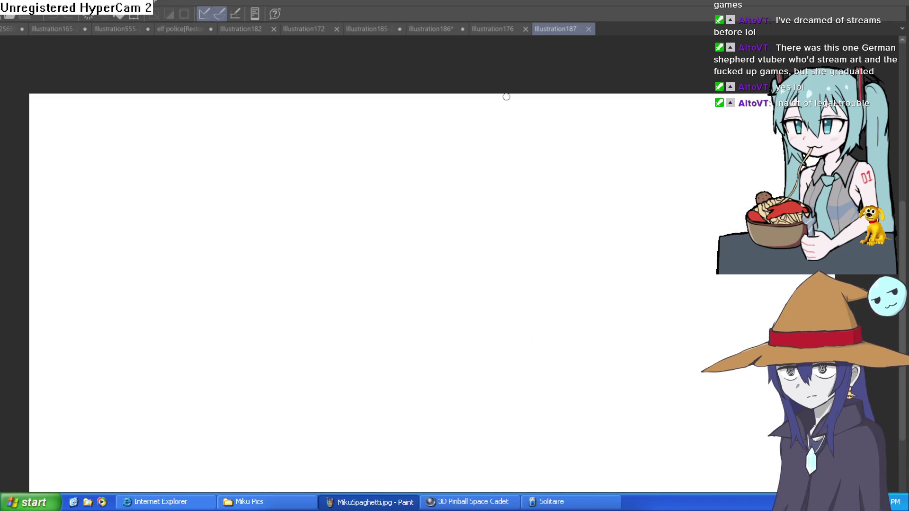
# Step: Sketch a round head circle on the blank canvas, redrawing it once after an undo
pyautogui.moveTo(398, 182); pyautogui.dragTo(339, 232)
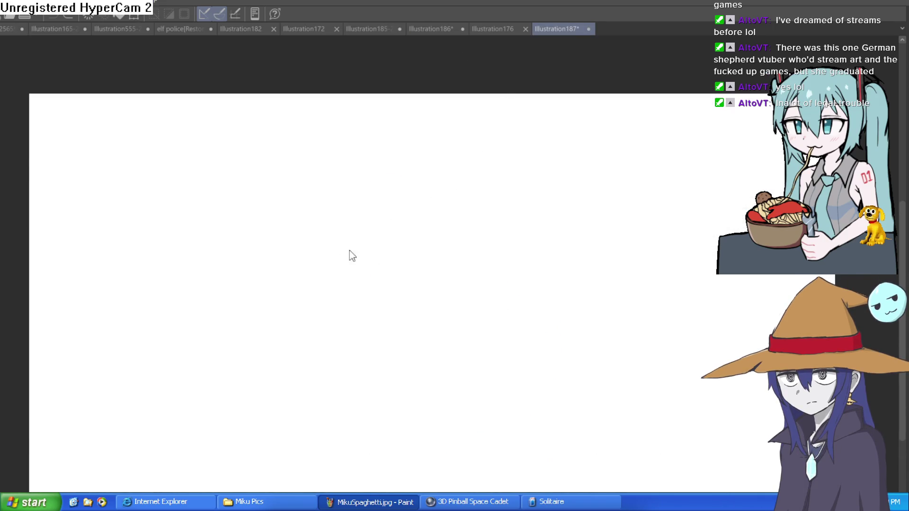
pyautogui.moveTo(425, 197)
pyautogui.mouseDown()
pyautogui.moveTo(373, 282)
pyautogui.moveTo(449, 210)
pyautogui.moveTo(386, 290)
pyautogui.mouseUp()
pyautogui.hotkey('ctrl', 'z')
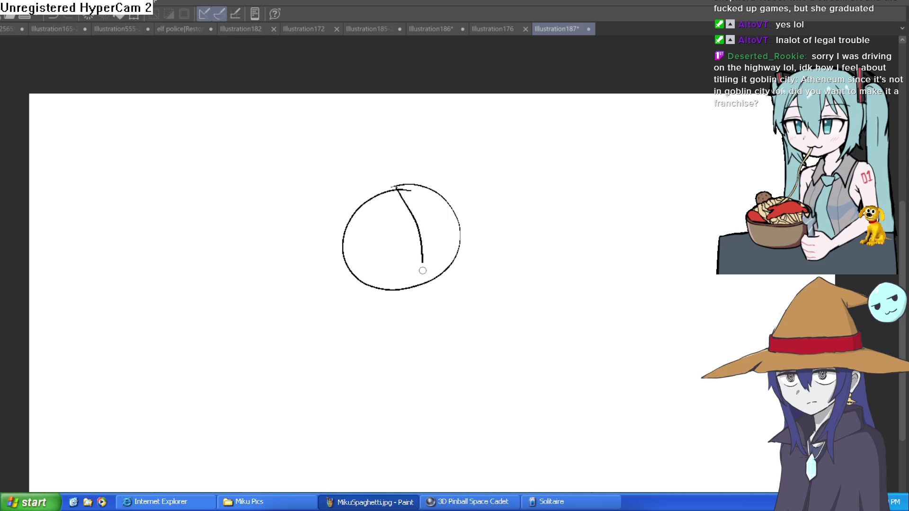
pyautogui.click(434, 232)
pyautogui.moveTo(402, 148)
pyautogui.mouseDown()
pyautogui.moveTo(317, 184)
pyautogui.moveTo(343, 333)
pyautogui.moveTo(476, 286)
pyautogui.moveTo(467, 190)
pyautogui.moveTo(387, 150)
pyautogui.moveTo(430, 381)
pyautogui.mouseUp()
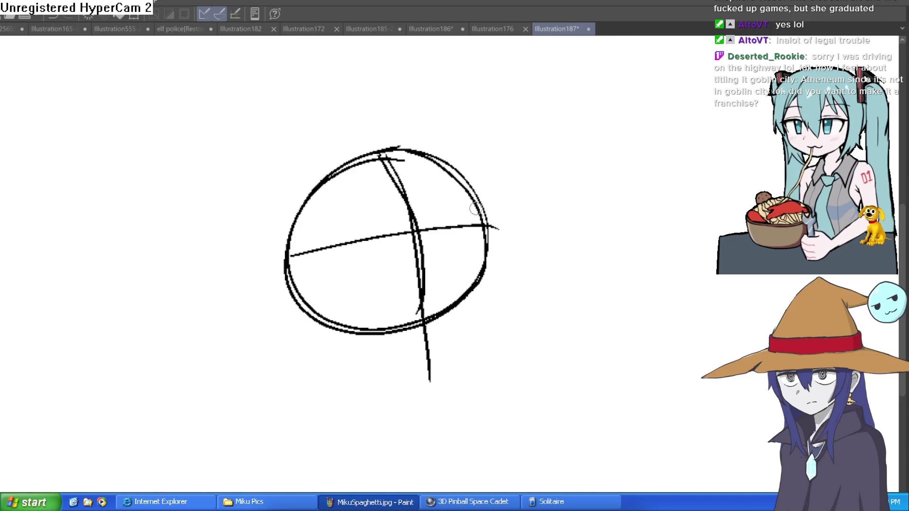
# Step: Sketch a pointed jaw and right cheek beneath the head circle
pyautogui.moveTo(484, 271)
pyautogui.mouseDown()
pyautogui.moveTo(460, 326)
pyautogui.moveTo(429, 356)
pyautogui.moveTo(327, 319)
pyautogui.moveTo(293, 263)
pyautogui.mouseUp()
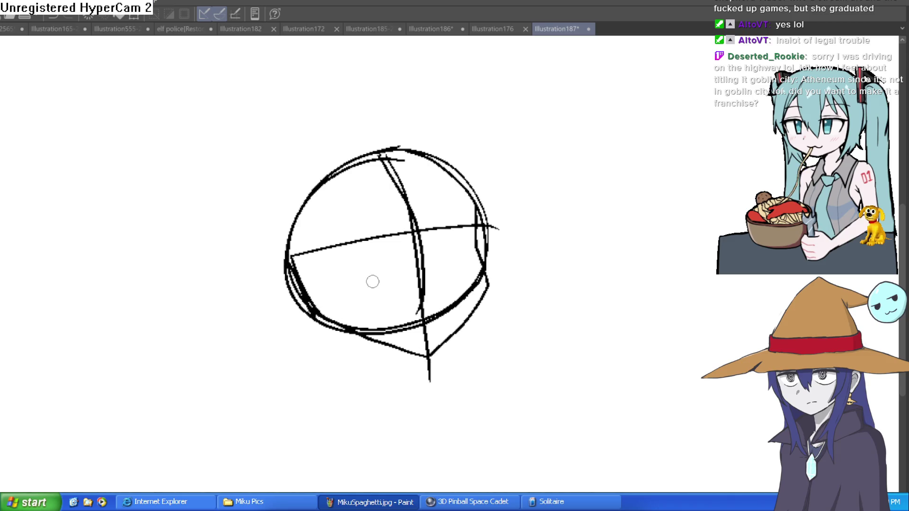
pyautogui.moveTo(359, 341)
pyautogui.mouseDown()
pyautogui.moveTo(428, 357)
pyautogui.moveTo(490, 283)
pyautogui.mouseUp()
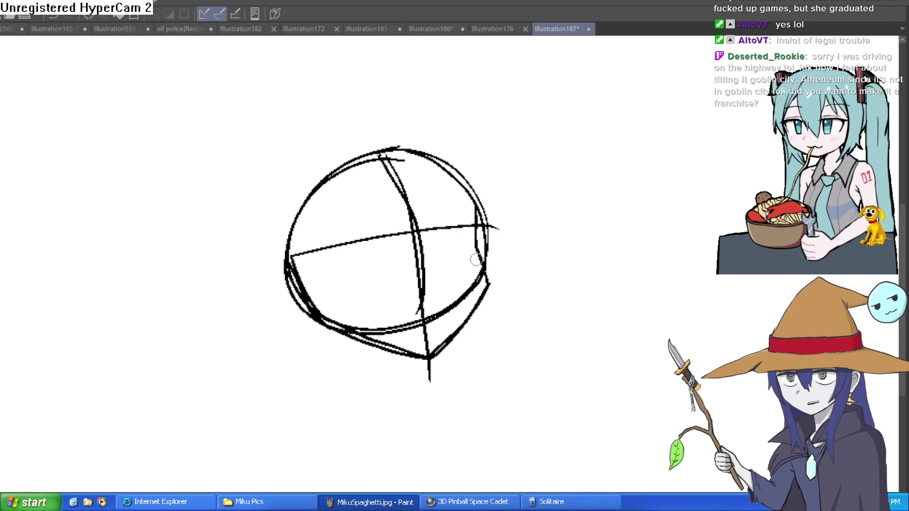
pyautogui.moveTo(448, 303); pyautogui.dragTo(455, 264)
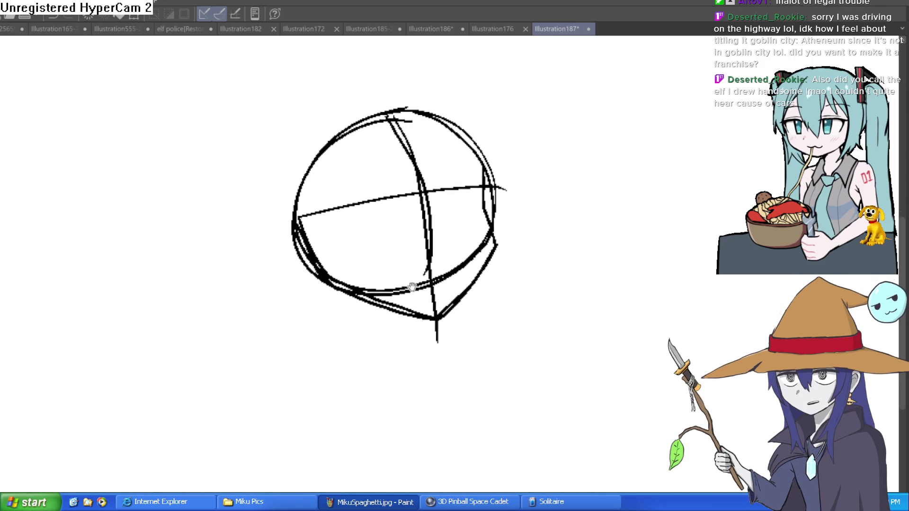
# Step: Draw two neck lines running down from the jaw
pyautogui.scroll(1, 393, 307)
pyautogui.moveTo(427, 321); pyautogui.dragTo(443, 386)
pyautogui.moveTo(351, 290); pyautogui.dragTo(344, 383)
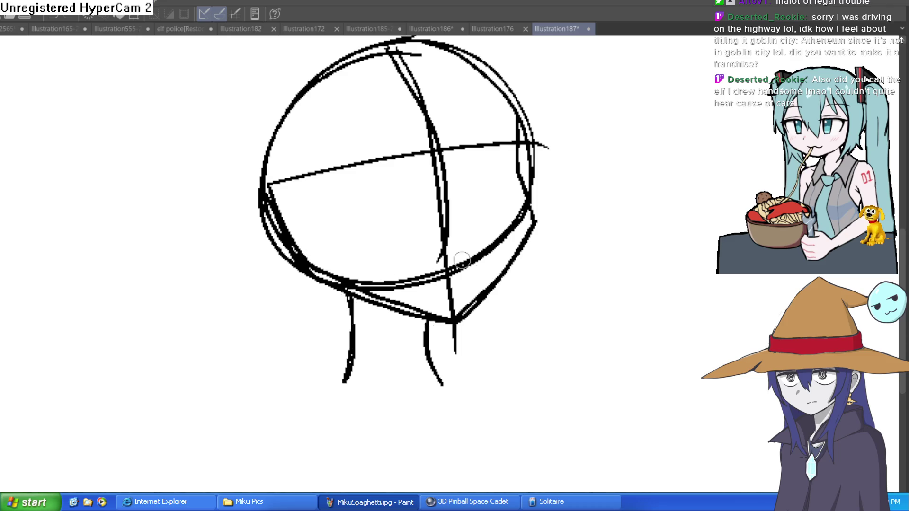
pyautogui.moveTo(595, 280); pyautogui.dragTo(539, 331)
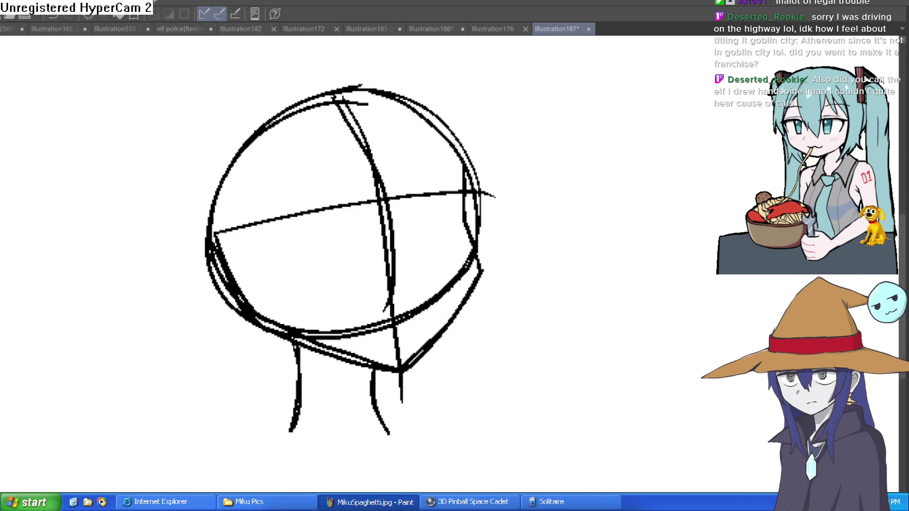
# Step: Add left and right sloping shoulder curves from the neck, redoing an overlong stroke
pyautogui.moveTo(373, 367)
pyautogui.mouseDown()
pyautogui.moveTo(381, 394)
pyautogui.moveTo(427, 436)
pyautogui.mouseUp()
pyautogui.moveTo(298, 392)
pyautogui.mouseDown()
pyautogui.moveTo(286, 430)
pyautogui.moveTo(228, 465)
pyautogui.moveTo(162, 487)
pyautogui.mouseUp()
pyautogui.hotkey('ctrl', 'z')
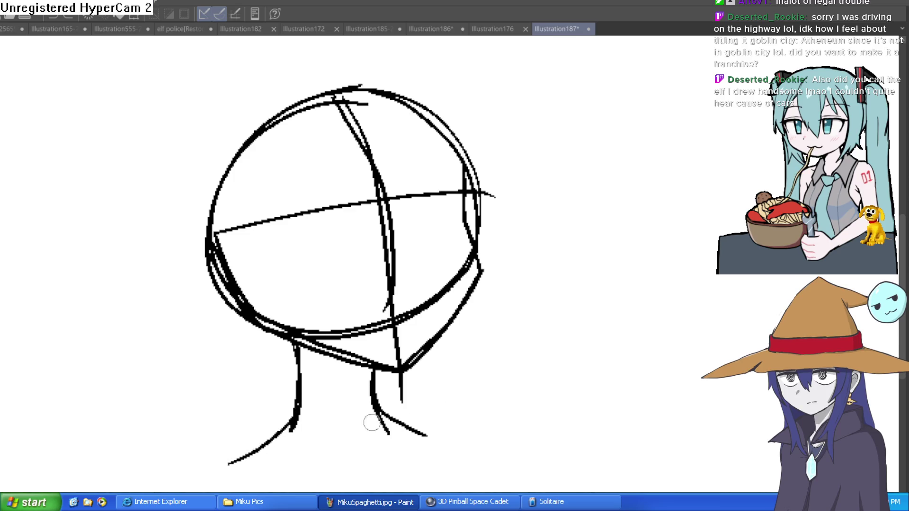
pyautogui.moveTo(288, 430); pyautogui.dragTo(187, 493)
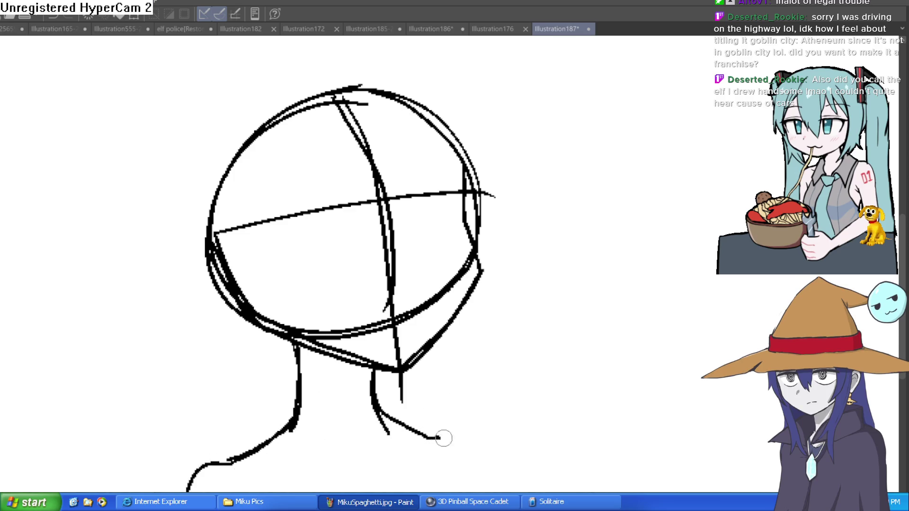
pyautogui.moveTo(432, 435); pyautogui.dragTo(480, 492)
pyautogui.scroll(2, 566, 399)
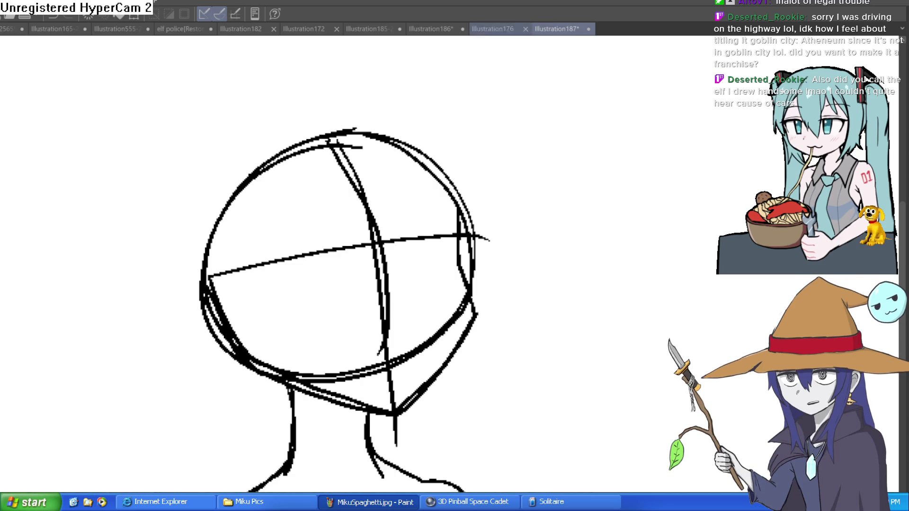
# Step: Flip through the Illustration176 and Illustration186 tabs back to Illustration185-222
pyautogui.click(494, 30)
pyautogui.click(441, 29)
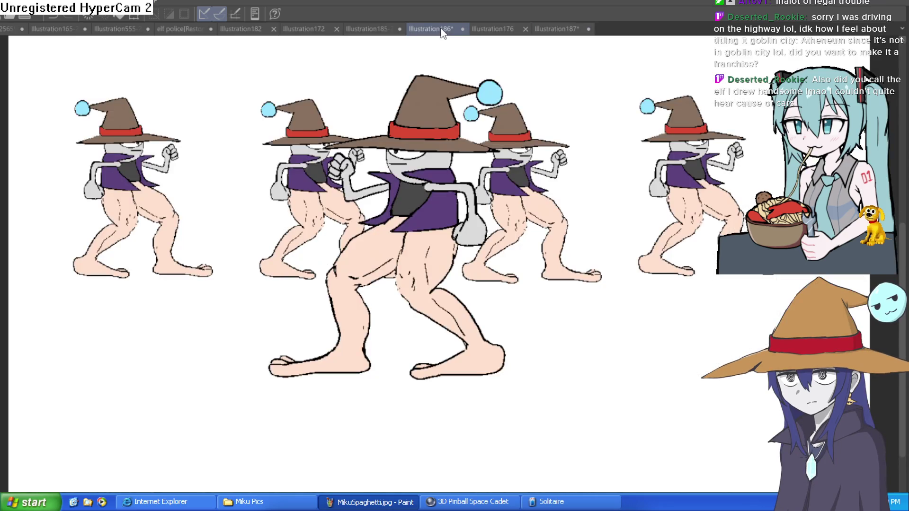
pyautogui.click(367, 27)
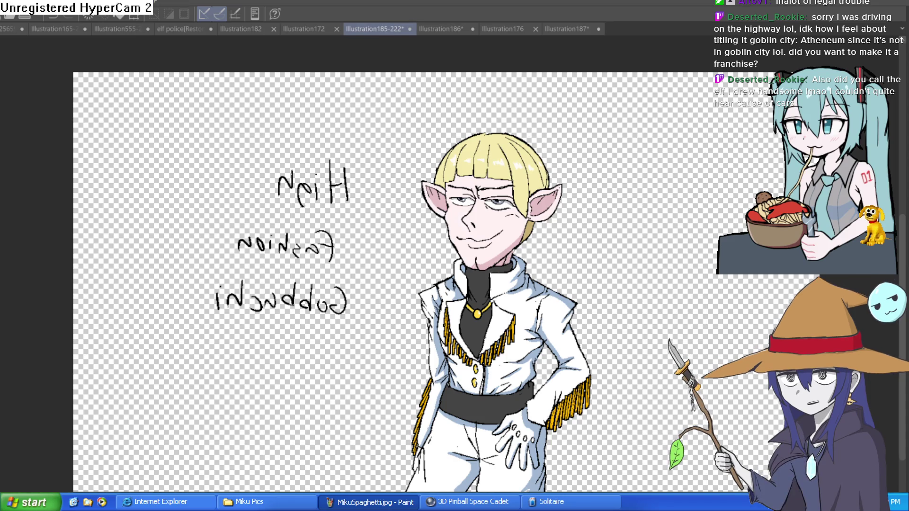
# Step: Zoom and pan in close on the elf's smirking inked face above the collar
pyautogui.scroll(5, 445, 270)
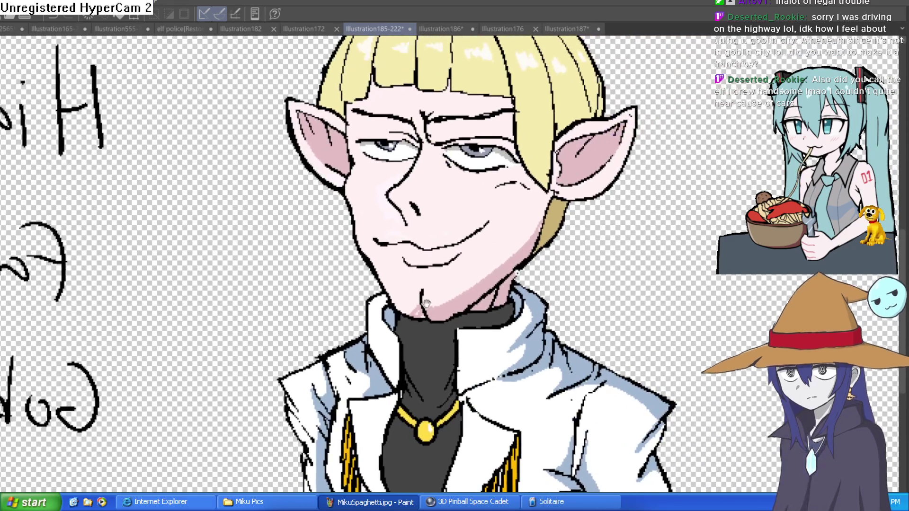
pyautogui.moveTo(436, 296); pyautogui.dragTo(439, 334)
pyautogui.moveTo(563, 260)
pyautogui.mouseDown()
pyautogui.moveTo(560, 278)
pyautogui.moveTo(673, 281)
pyautogui.mouseUp()
pyautogui.scroll(-4, 673, 281)
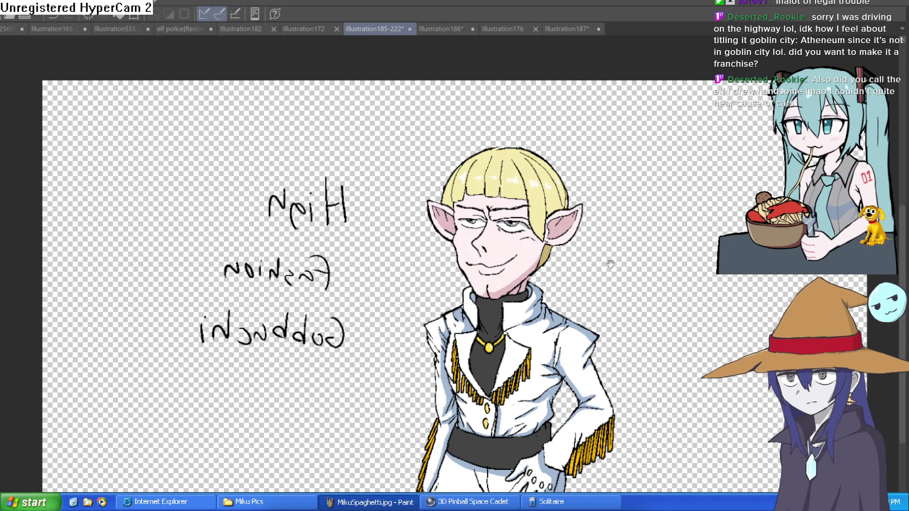
pyautogui.scroll(4, 530, 257)
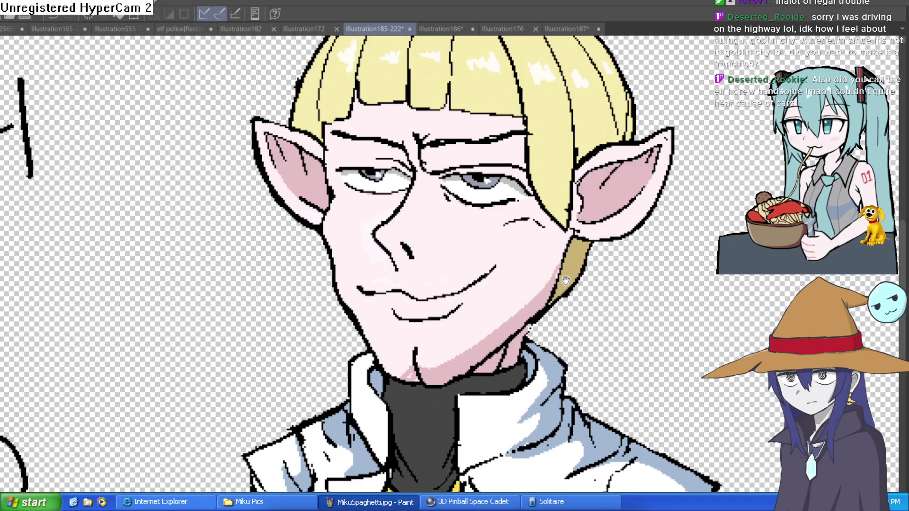
pyautogui.scroll(-3, 568, 281)
pyautogui.scroll(-1, 595, 284)
pyautogui.scroll(-3, 594, 265)
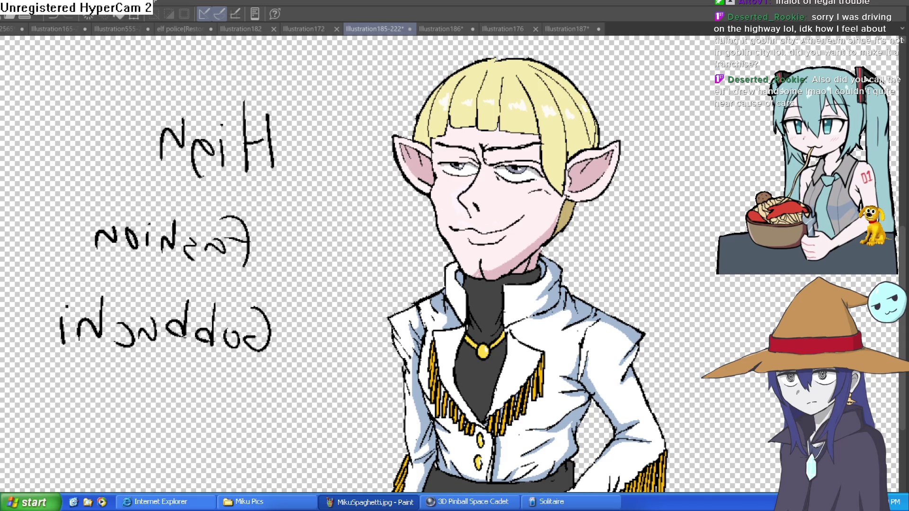
pyautogui.scroll(2, 502, 199)
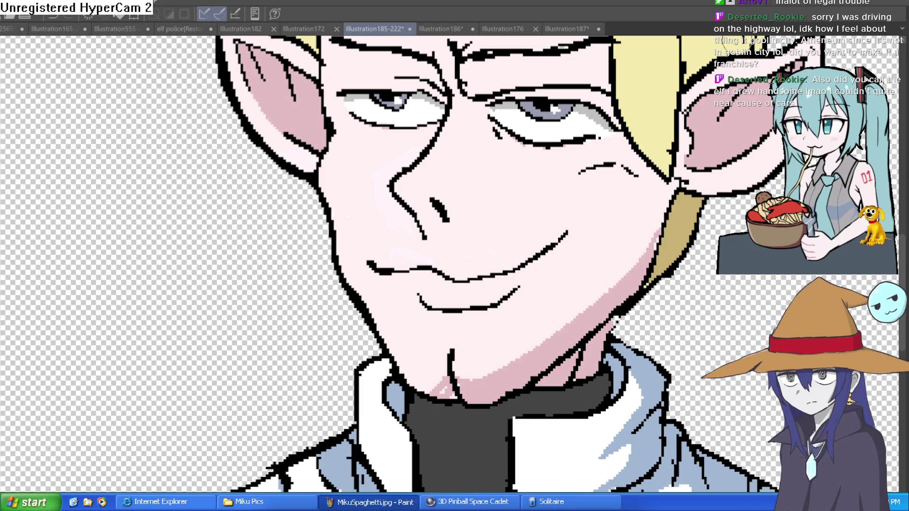
pyautogui.moveTo(488, 219); pyautogui.dragTo(428, 238)
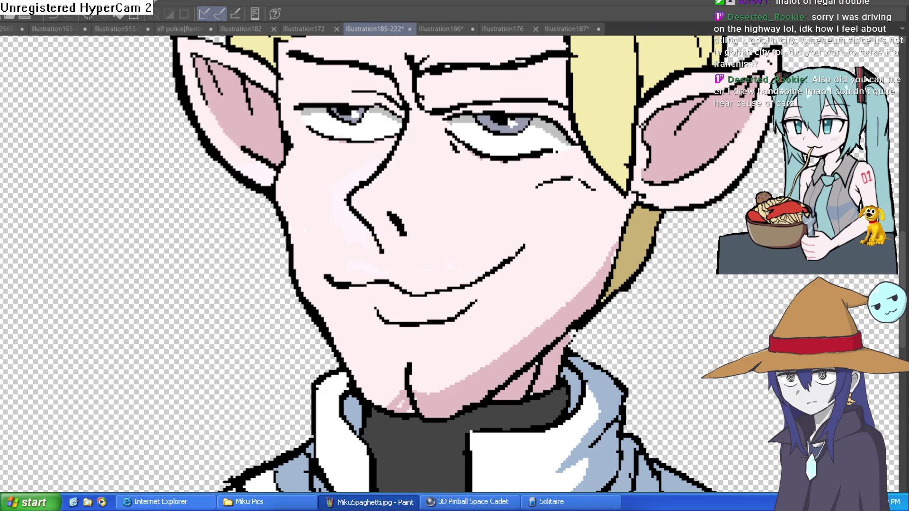
pyautogui.scroll(3, 379, 184)
pyautogui.moveTo(359, 193)
pyautogui.mouseDown()
pyautogui.moveTo(426, 199)
pyautogui.moveTo(480, 281)
pyautogui.moveTo(476, 331)
pyautogui.moveTo(416, 355)
pyautogui.moveTo(398, 333)
pyautogui.mouseUp()
pyautogui.press('g')
pyautogui.click(466, 305)
pyautogui.click(412, 199)
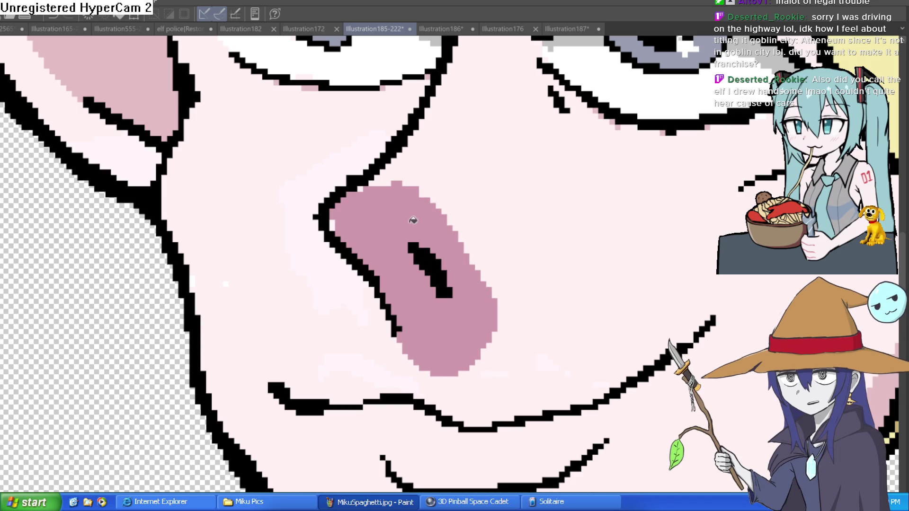
pyautogui.scroll(-5, 574, 170)
pyautogui.scroll(5, 587, 223)
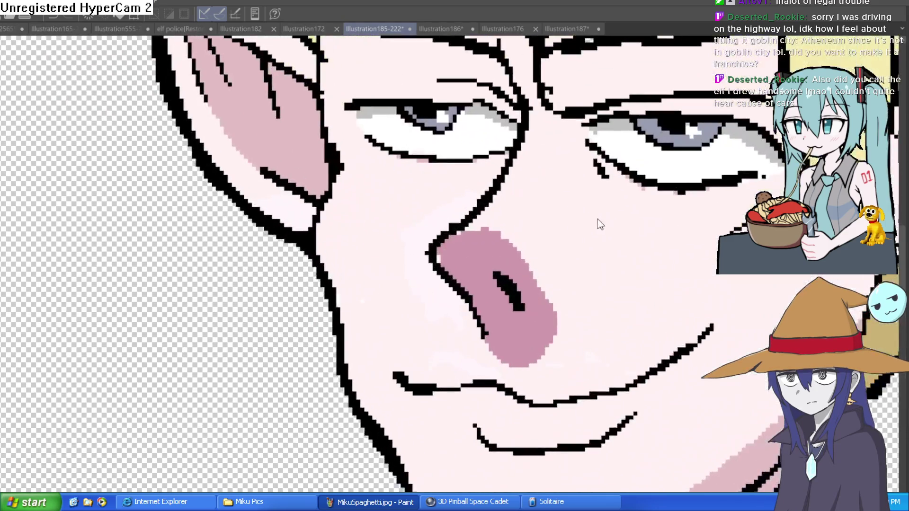
pyautogui.hotkey('ctrl', 'z')
pyautogui.hotkey('ctrl', 'z')
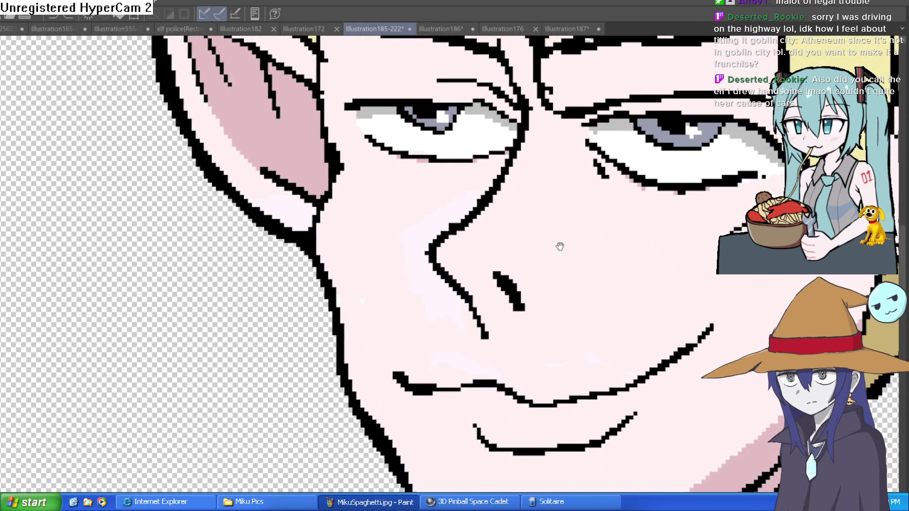
pyautogui.moveTo(561, 247); pyautogui.dragTo(482, 238)
pyautogui.scroll(-4, 536, 258)
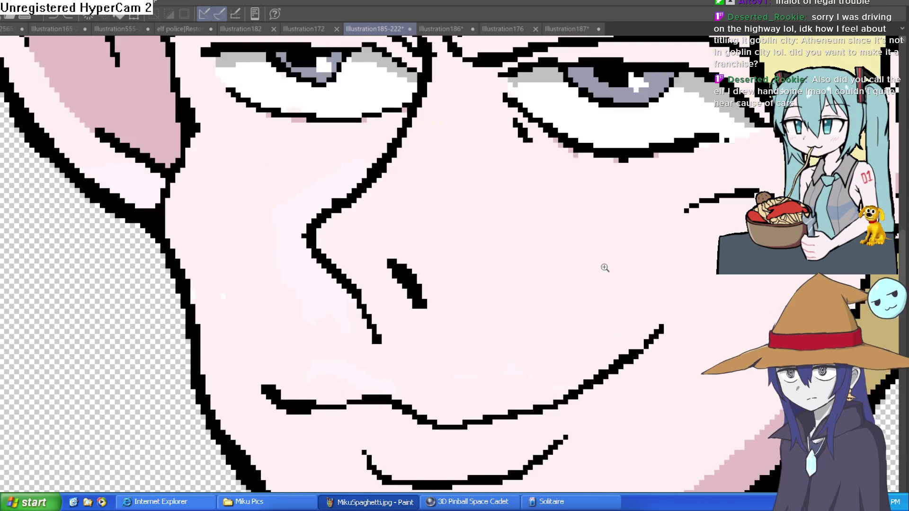
pyautogui.moveTo(599, 256); pyautogui.dragTo(560, 264)
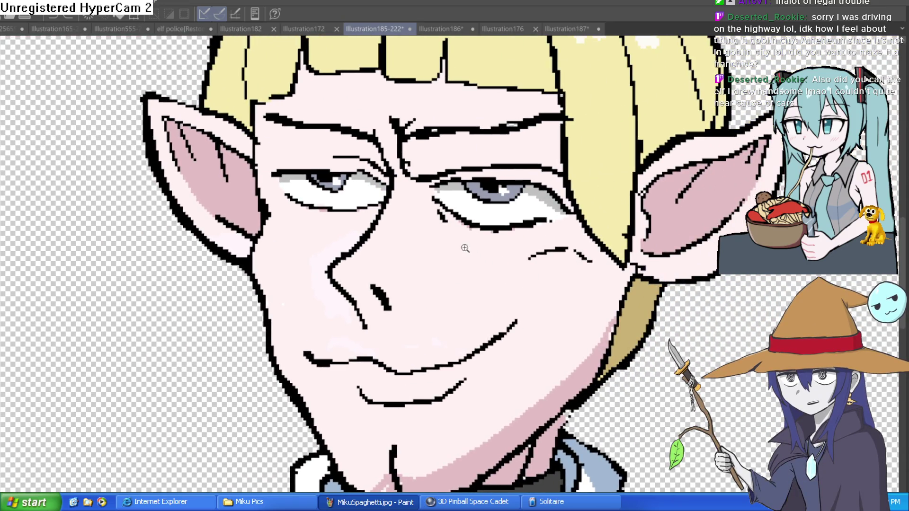
pyautogui.click(467, 248)
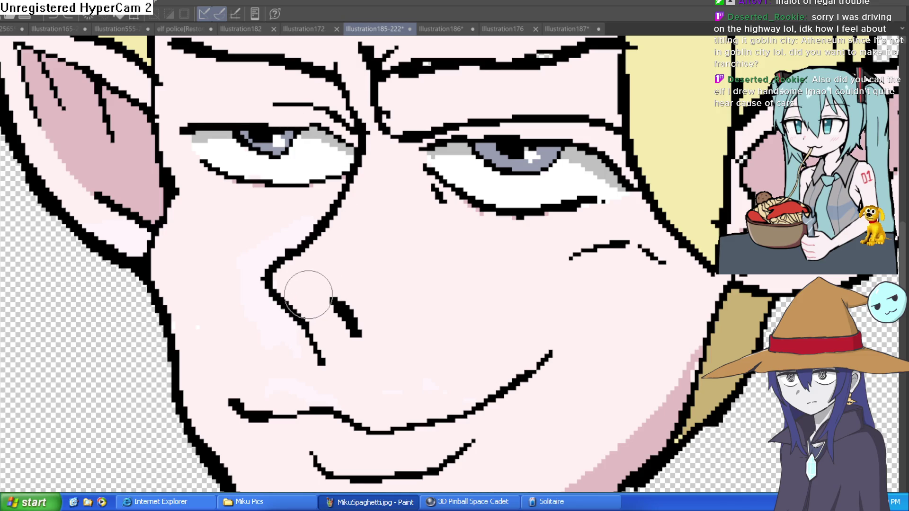
pyautogui.moveTo(293, 302)
pyautogui.mouseDown()
pyautogui.moveTo(379, 300)
pyautogui.moveTo(375, 375)
pyautogui.moveTo(325, 349)
pyautogui.mouseUp()
pyautogui.hotkey('ctrl', 'z')
pyautogui.moveTo(301, 307)
pyautogui.mouseDown()
pyautogui.moveTo(331, 285)
pyautogui.moveTo(372, 360)
pyautogui.moveTo(334, 354)
pyautogui.mouseUp()
pyautogui.scroll(-3, 336, 350)
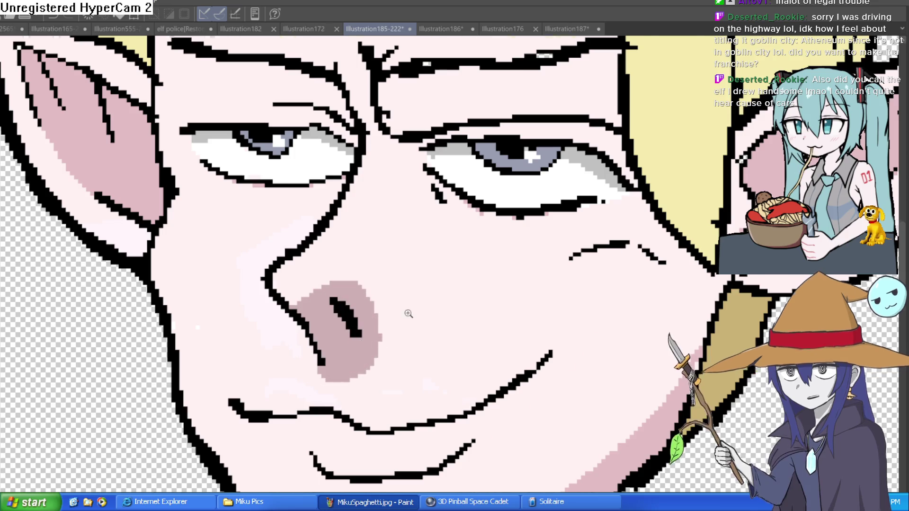
pyautogui.scroll(-2, 499, 293)
pyautogui.scroll(5, 429, 301)
pyautogui.hotkey('ctrl', 'z')
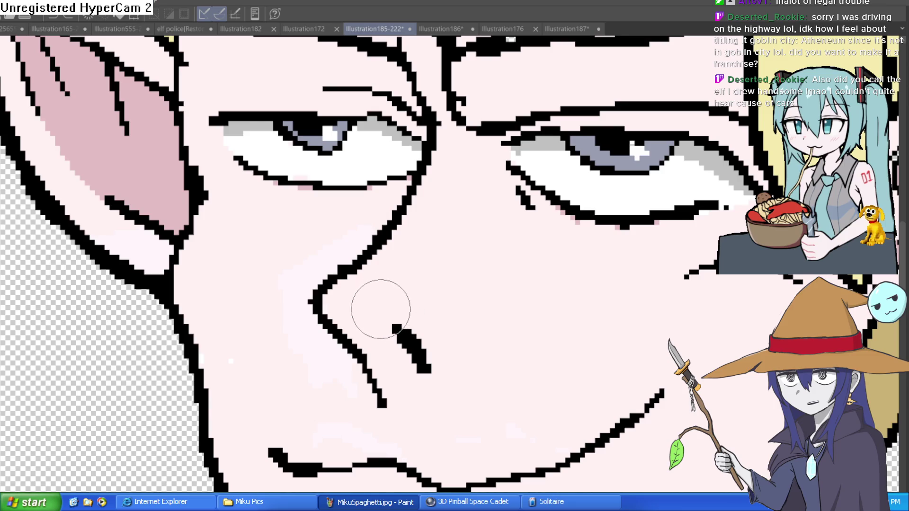
pyautogui.hotkey('ctrl', 'z')
pyautogui.click(570, 27)
# Step: Zoom in on the head sketch and try an upper-left outline stroke, then undo it
pyautogui.scroll(-3, 648, 266)
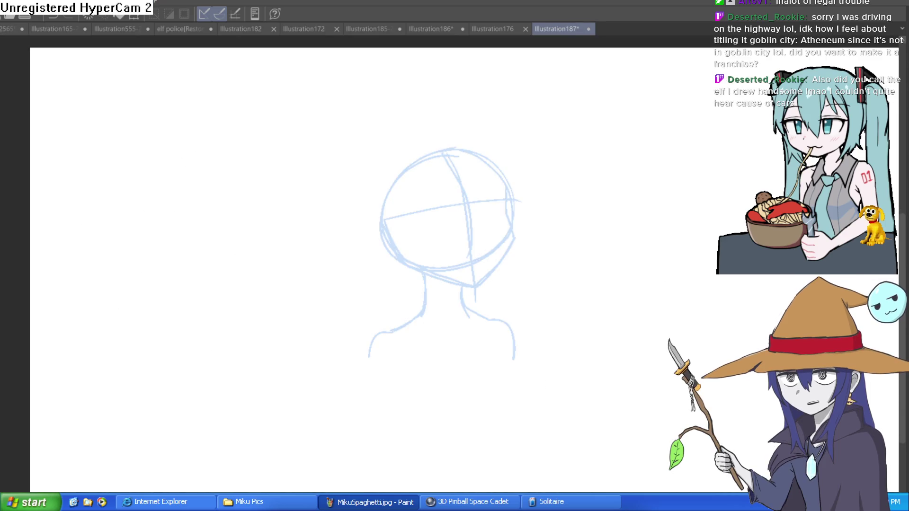
pyautogui.moveTo(571, 289); pyautogui.dragTo(562, 300)
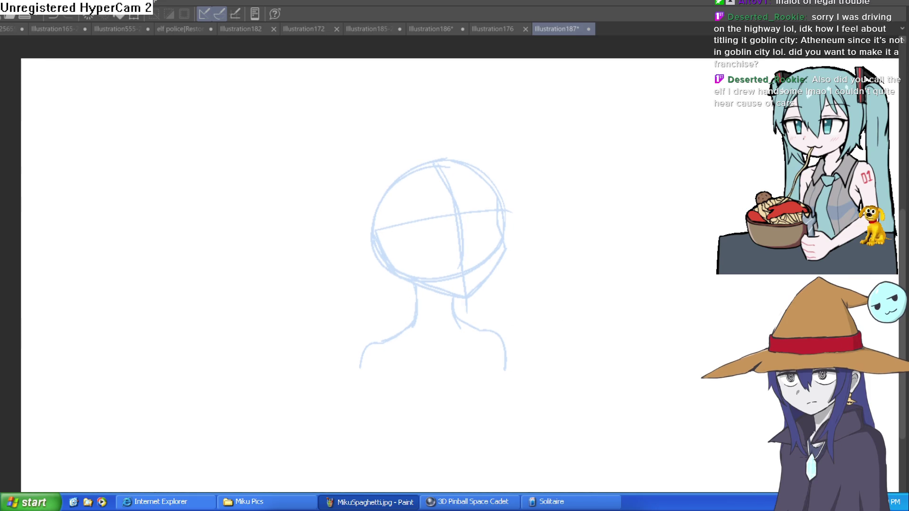
pyautogui.click(514, 211)
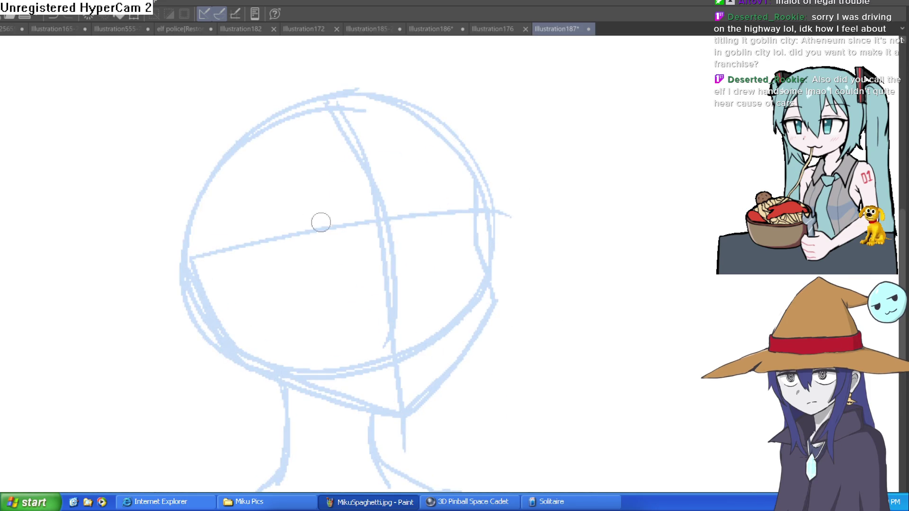
pyautogui.moveTo(349, 95)
pyautogui.mouseDown()
pyautogui.moveTo(223, 127)
pyautogui.moveTo(176, 298)
pyautogui.moveTo(172, 225)
pyautogui.moveTo(331, 95)
pyautogui.mouseUp()
pyautogui.hotkey('ctrl', 'z')
# Step: Reposition the head sketch in view, then switch over to the game editor
pyautogui.moveTo(471, 125)
pyautogui.mouseDown()
pyautogui.moveTo(584, 209)
pyautogui.moveTo(457, 319)
pyautogui.mouseUp()
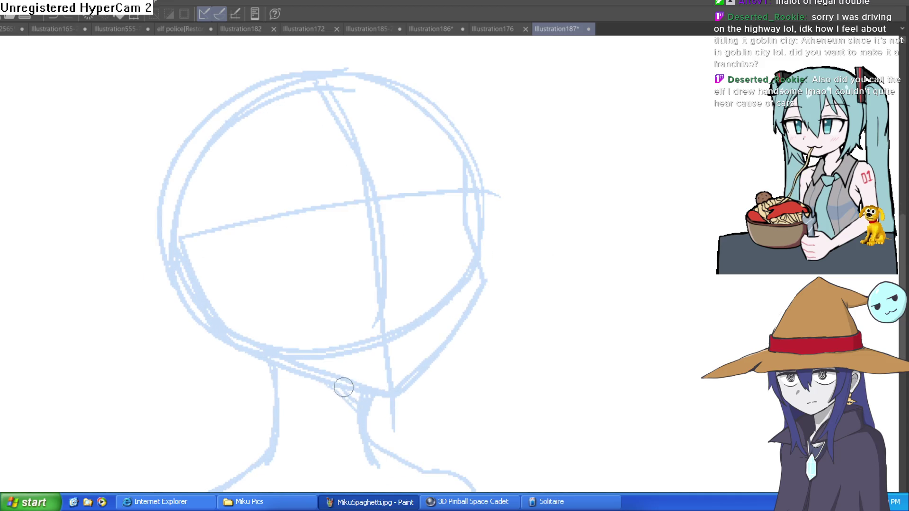
pyautogui.scroll(-2, 443, 384)
pyautogui.scroll(4, 432, 357)
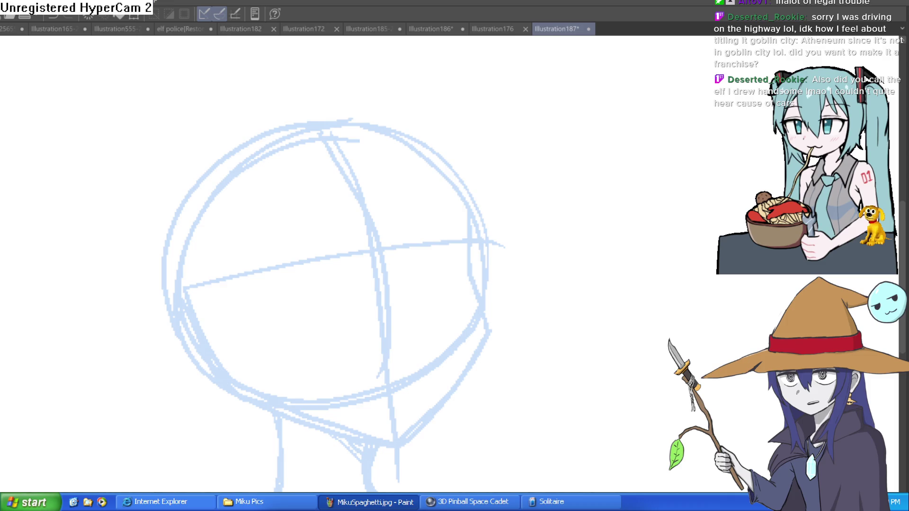
pyautogui.hotkey('alt', 'Tab')
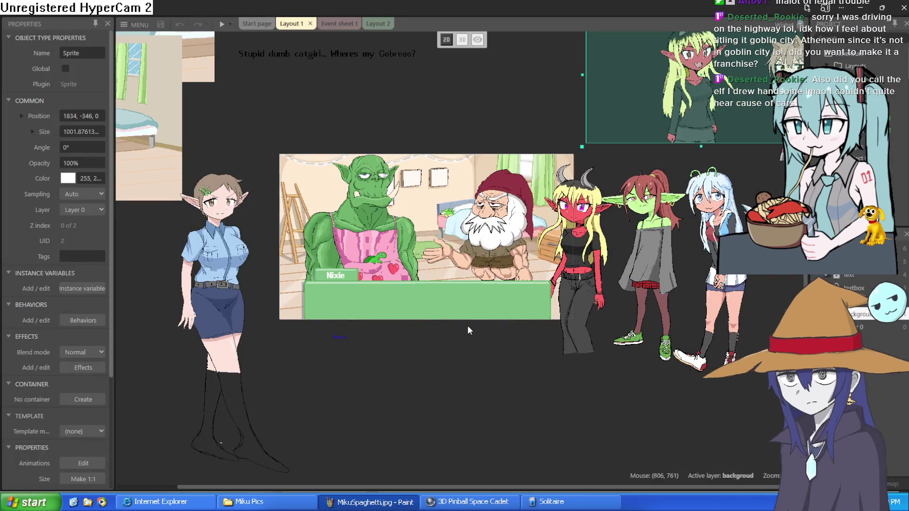
# Step: Move the gnome sprite left in the scene, then nudge it up and to the right
pyautogui.scroll(2, 433, 357)
pyautogui.scroll(5, 470, 280)
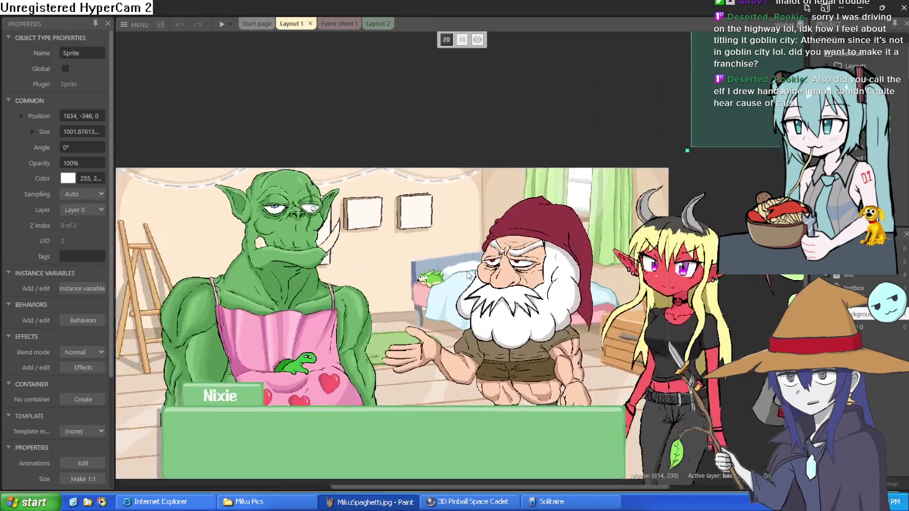
pyautogui.hscroll(3, 470, 279)
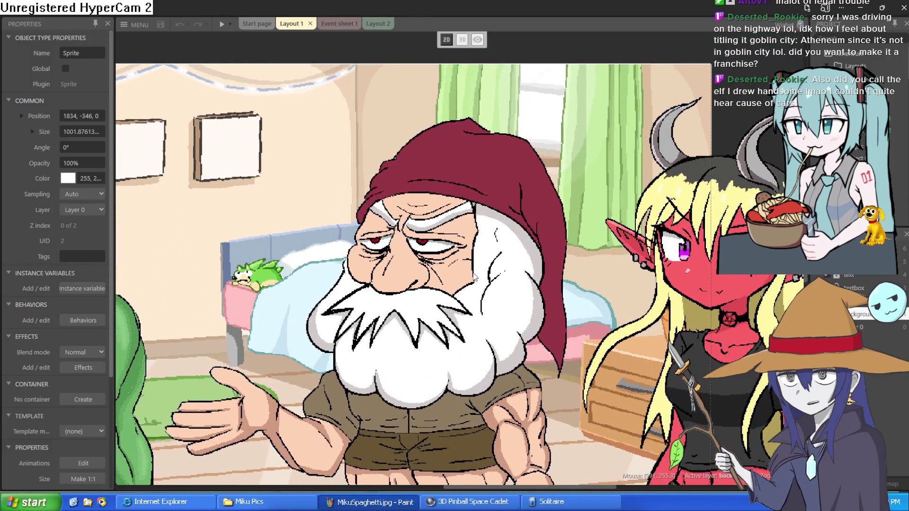
pyautogui.click(492, 257)
pyautogui.moveTo(492, 257); pyautogui.dragTo(461, 265)
pyautogui.scroll(-2, 454, 284)
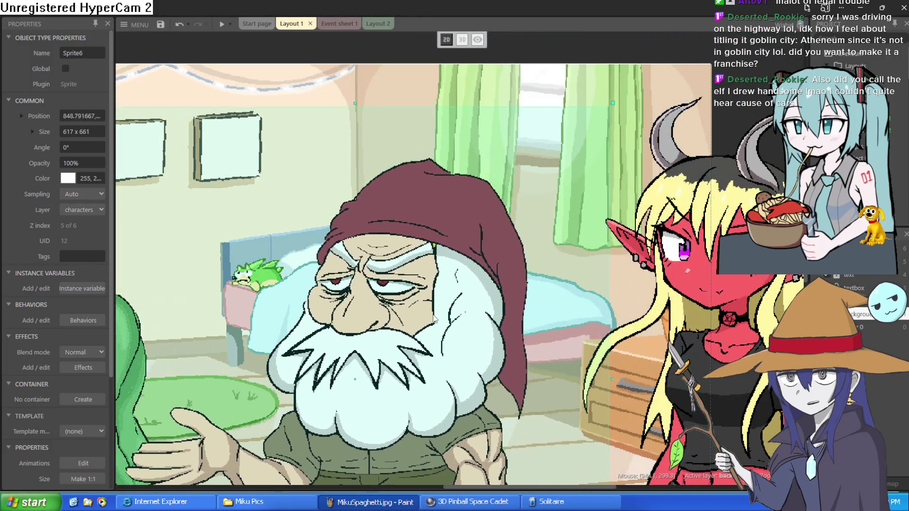
pyautogui.scroll(-3, 447, 294)
pyautogui.moveTo(462, 307); pyautogui.dragTo(469, 293)
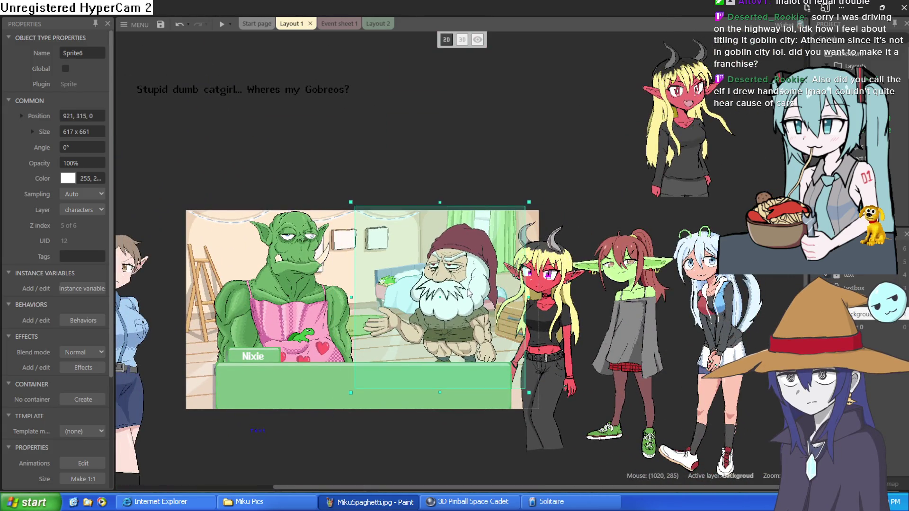
# Step: Try reopening a recently used project from the main menu and dismiss the load error
pyautogui.click(135, 24)
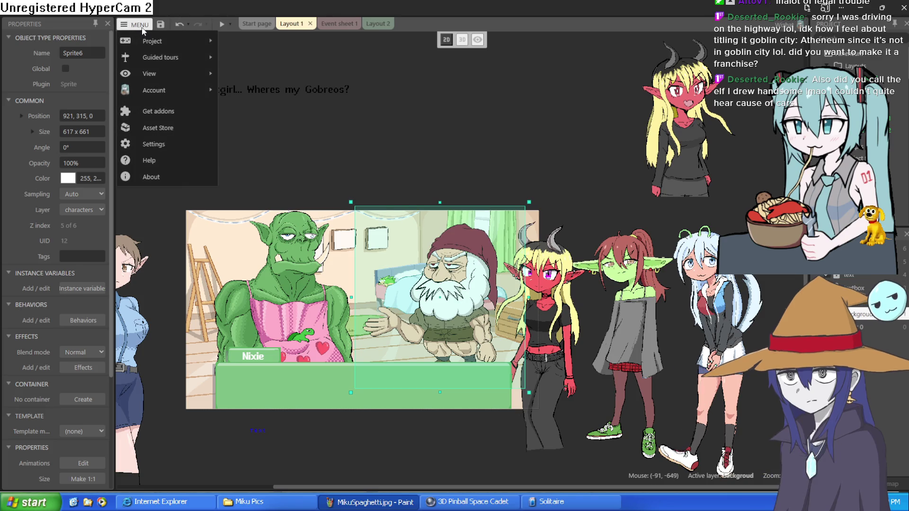
pyautogui.moveTo(154, 43)
pyautogui.moveTo(296, 189)
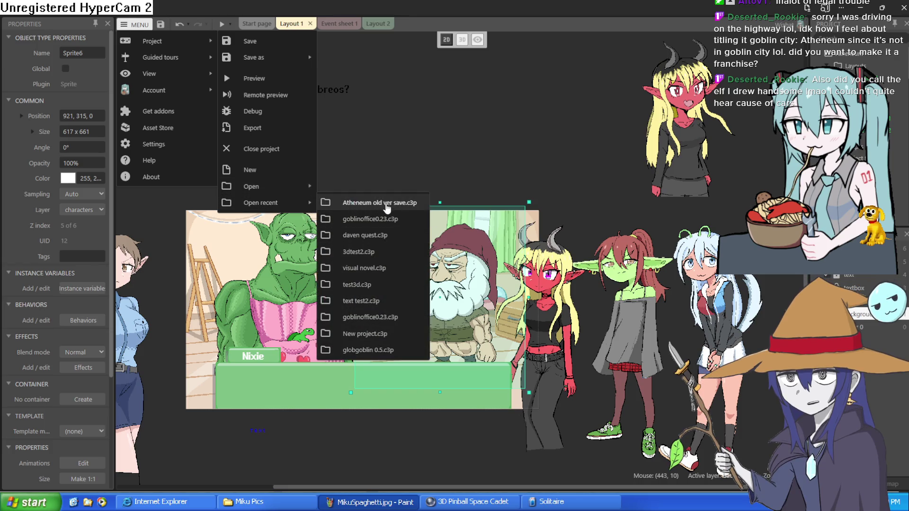
pyautogui.click(424, 268)
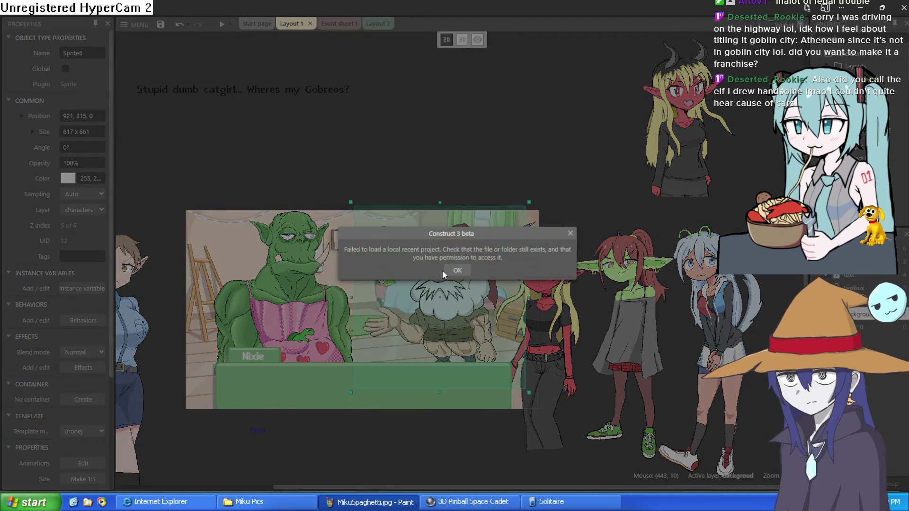
pyautogui.click(458, 270)
# Step: Open a project file from disk, saving and closing the current Atheneum project
pyautogui.click(142, 24)
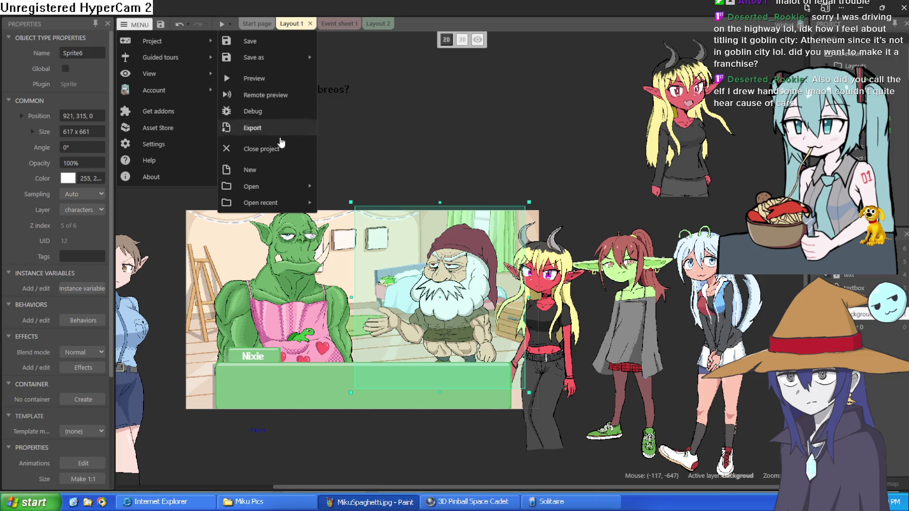
pyautogui.click(369, 215)
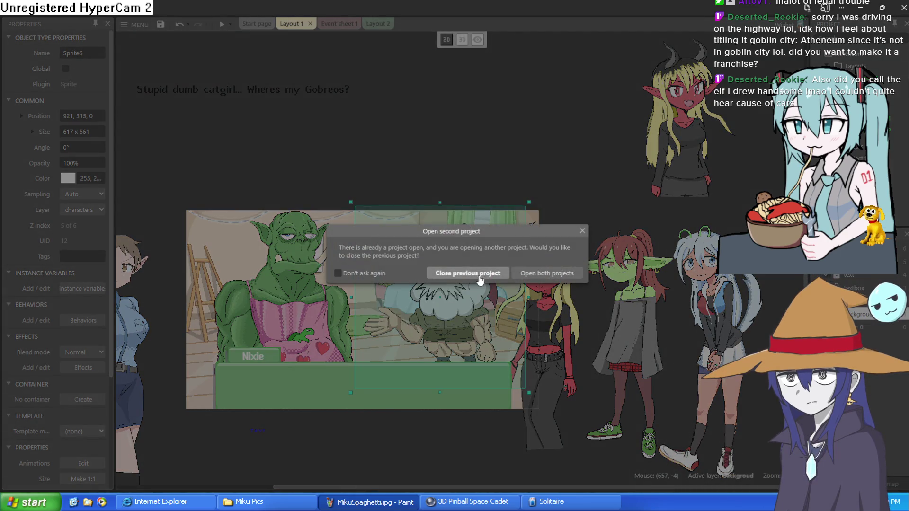
pyautogui.click(479, 273)
pyautogui.click(503, 306)
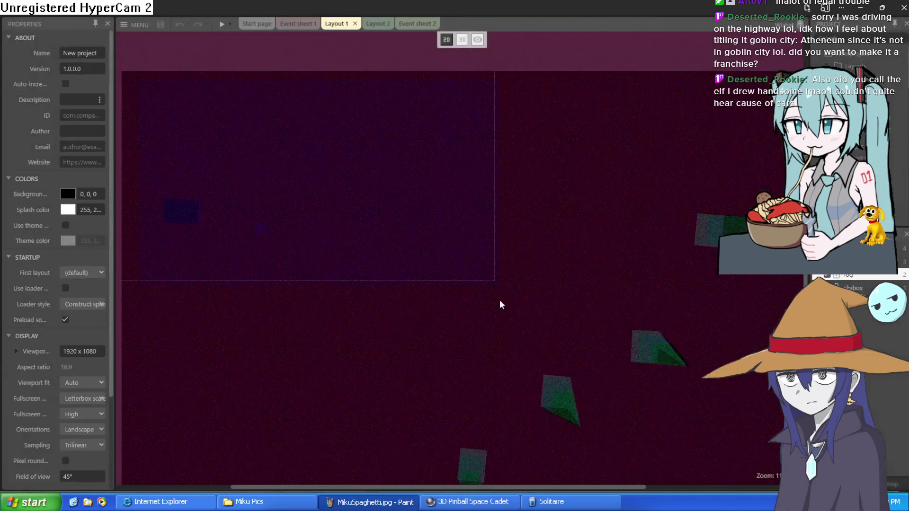
# Step: Switch Layout 1 to 3D view with the camera orientation set Parallel to layout
pyautogui.scroll(-5, 349, 202)
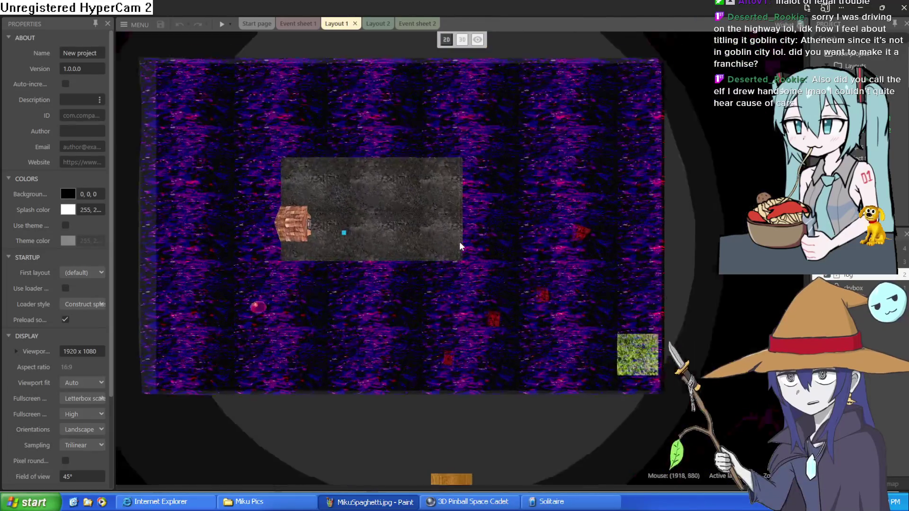
pyautogui.scroll(1, 463, 250)
pyautogui.click(462, 40)
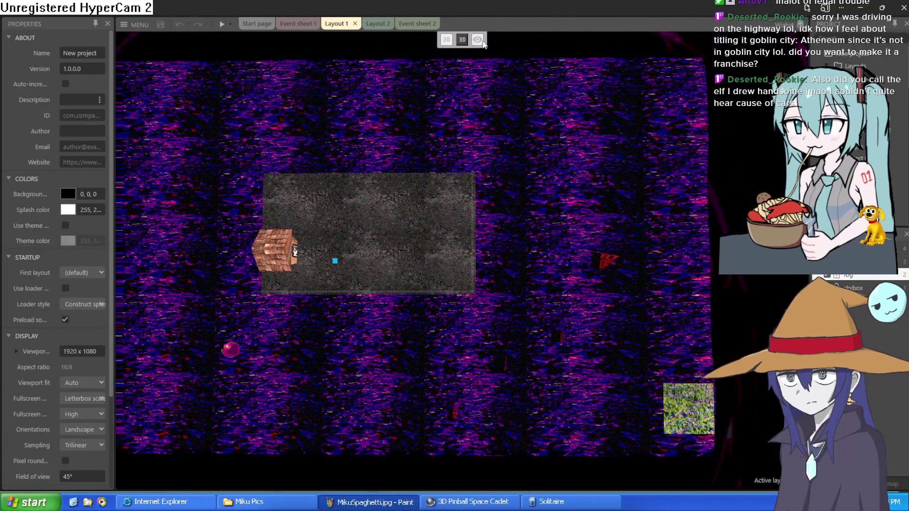
pyautogui.click(477, 39)
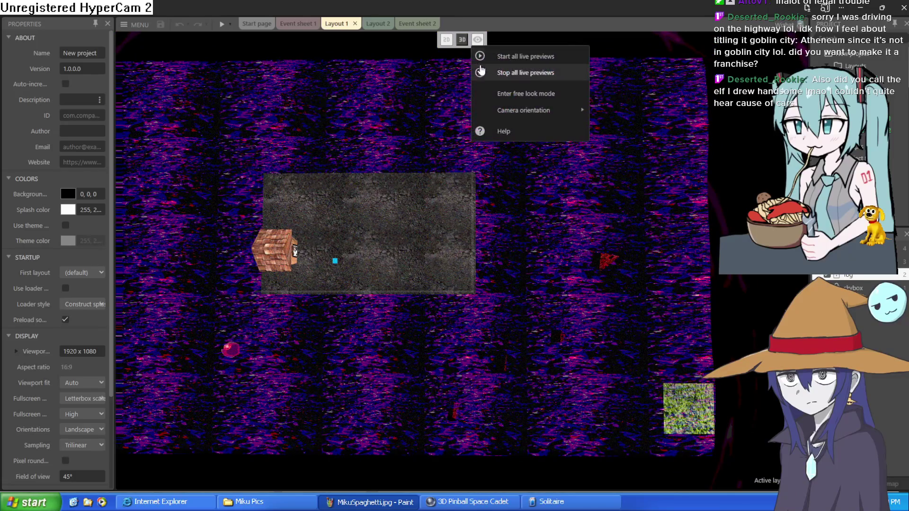
pyautogui.moveTo(525, 113)
pyautogui.click(647, 127)
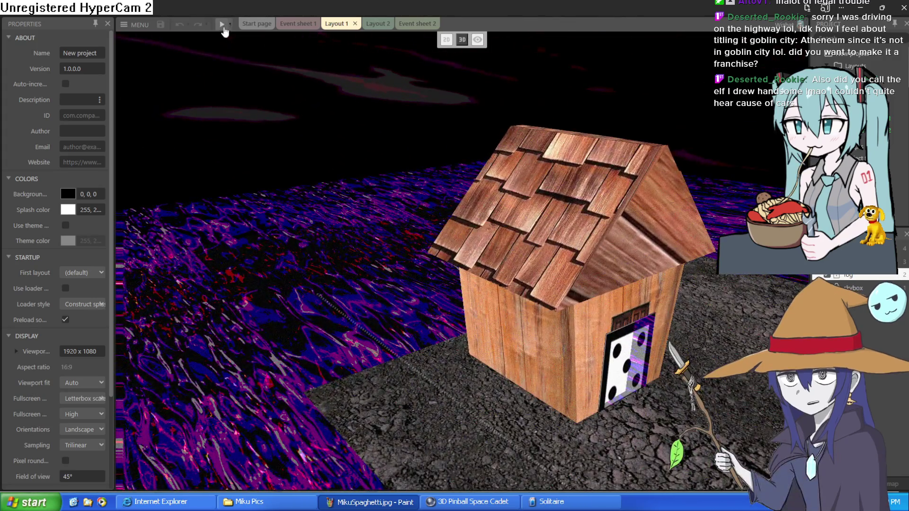
# Step: Preview the project, close the preview window, and minimize Construct 3
pyautogui.click(222, 25)
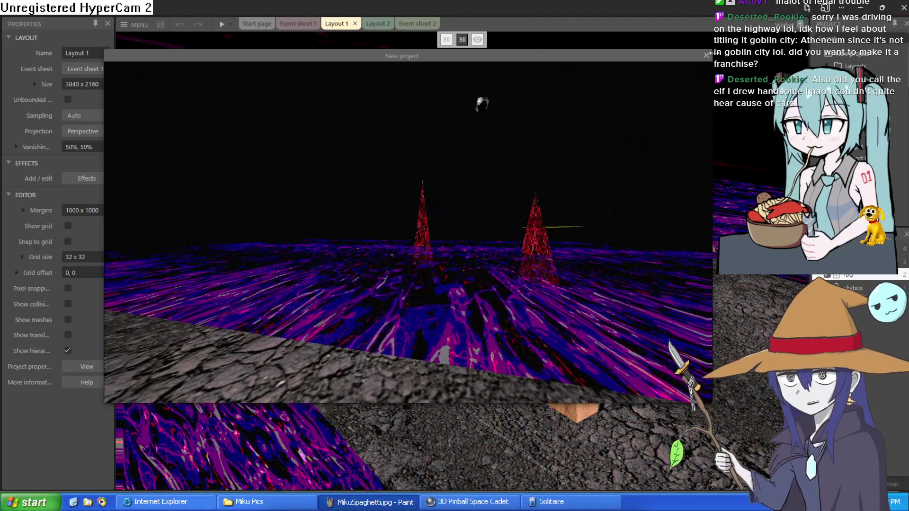
pyautogui.click(891, 8)
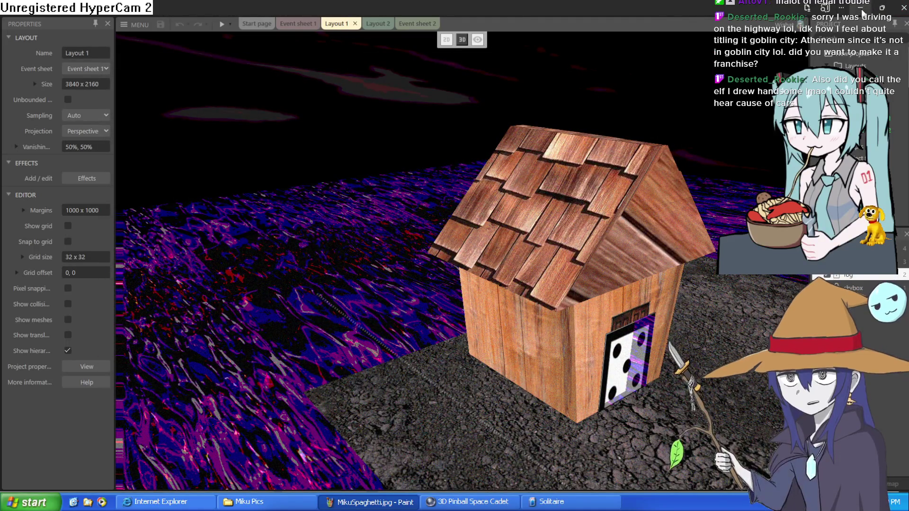
pyautogui.click(862, 7)
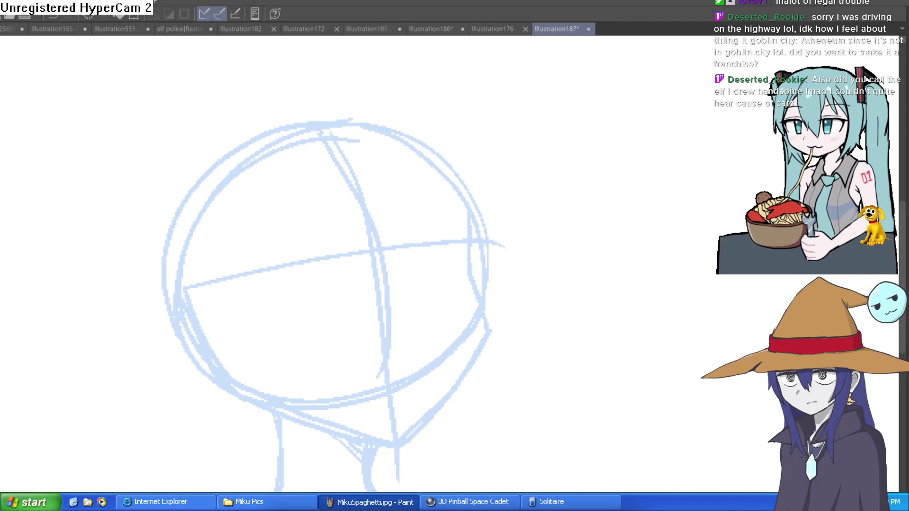
# Step: Add a short head stroke, flip the canvas view horizontally with H, and draw the upper eyelid
pyautogui.moveTo(414, 256); pyautogui.dragTo(449, 244)
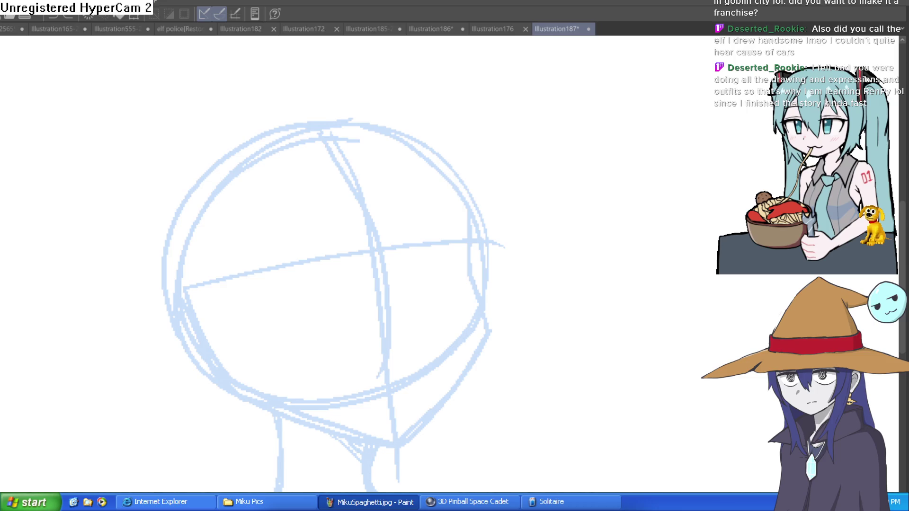
pyautogui.press('h')
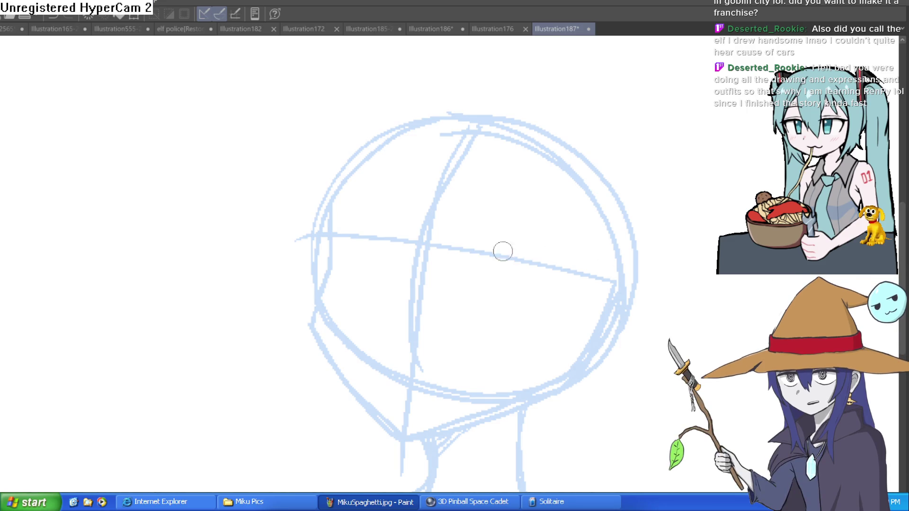
pyautogui.moveTo(476, 260)
pyautogui.mouseDown()
pyautogui.moveTo(576, 284)
pyautogui.moveTo(522, 283)
pyautogui.moveTo(530, 279)
pyautogui.mouseUp()
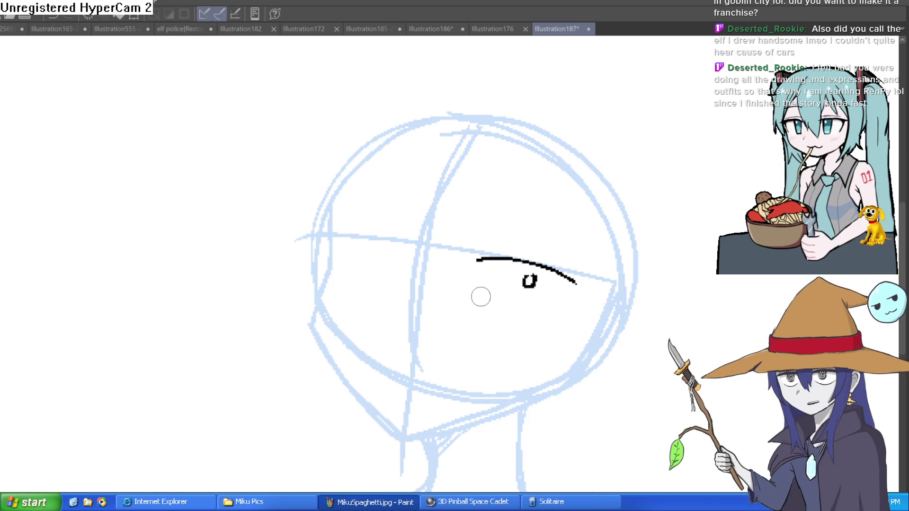
# Step: Rotate the view counterclockwise and ink a thicker eye line with a sharp wedge at its outer end
pyautogui.moveTo(605, 250); pyautogui.dragTo(518, 179)
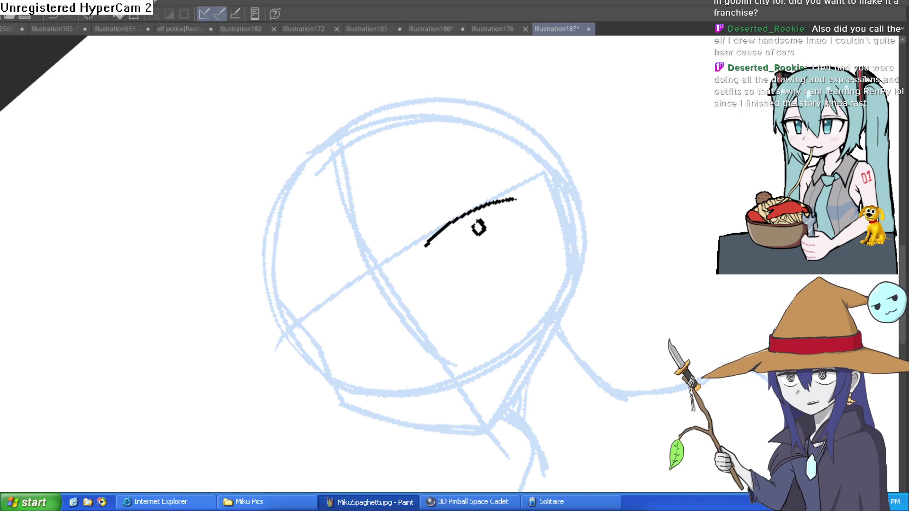
pyautogui.moveTo(516, 195); pyautogui.dragTo(508, 230)
pyautogui.moveTo(428, 247)
pyautogui.mouseDown()
pyautogui.moveTo(526, 194)
pyautogui.moveTo(510, 229)
pyautogui.mouseUp()
pyautogui.moveTo(527, 193); pyautogui.dragTo(510, 226)
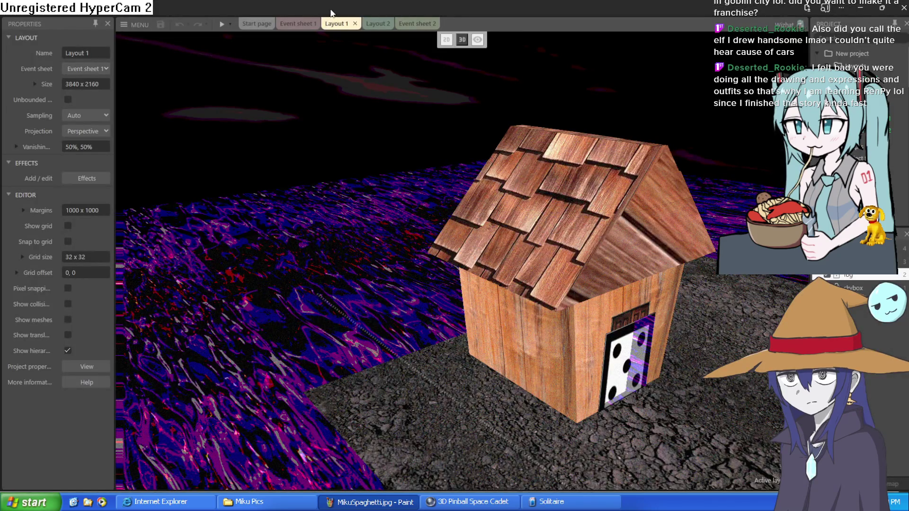
# Step: Start opening a project file from disk through the main menu's Project options
pyautogui.click(136, 24)
pyautogui.moveTo(149, 41)
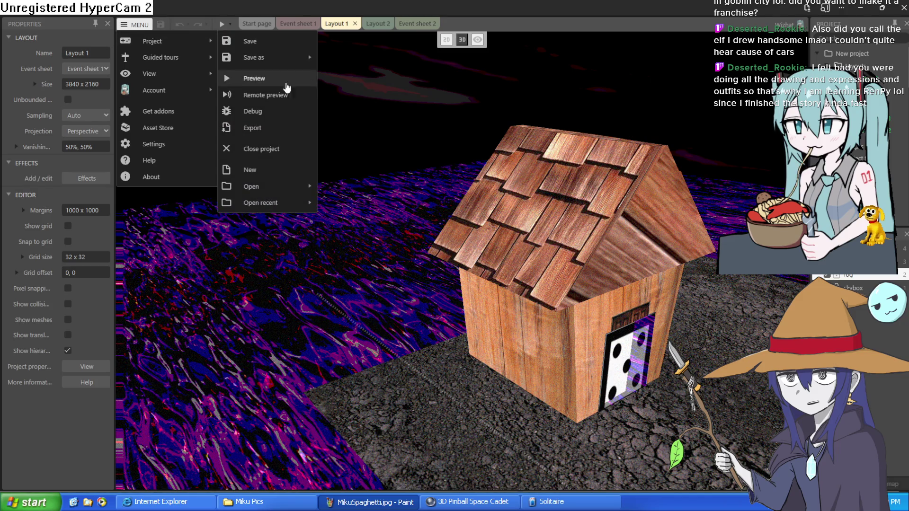
pyautogui.moveTo(284, 186)
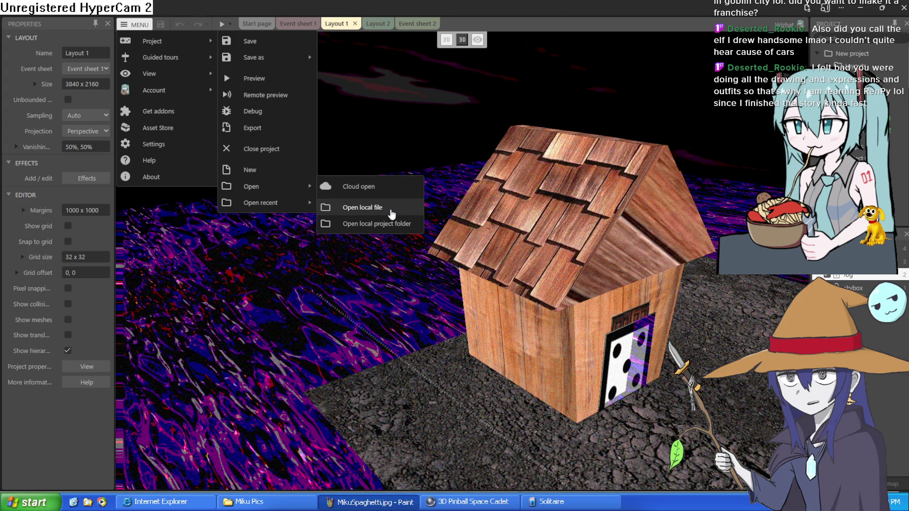
pyautogui.click(391, 213)
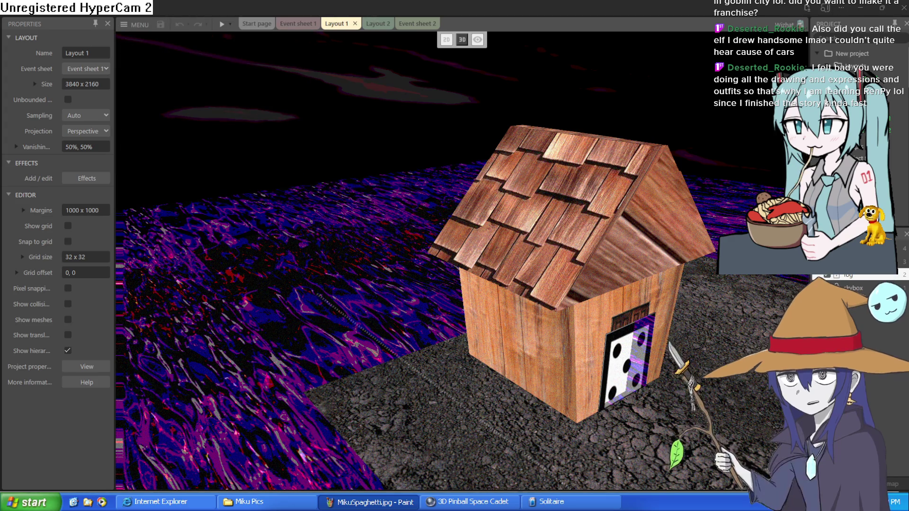
# Step: Choose Open recent > Atheneum old ver save.c3p and confirm closing the 3D project
pyautogui.click(130, 26)
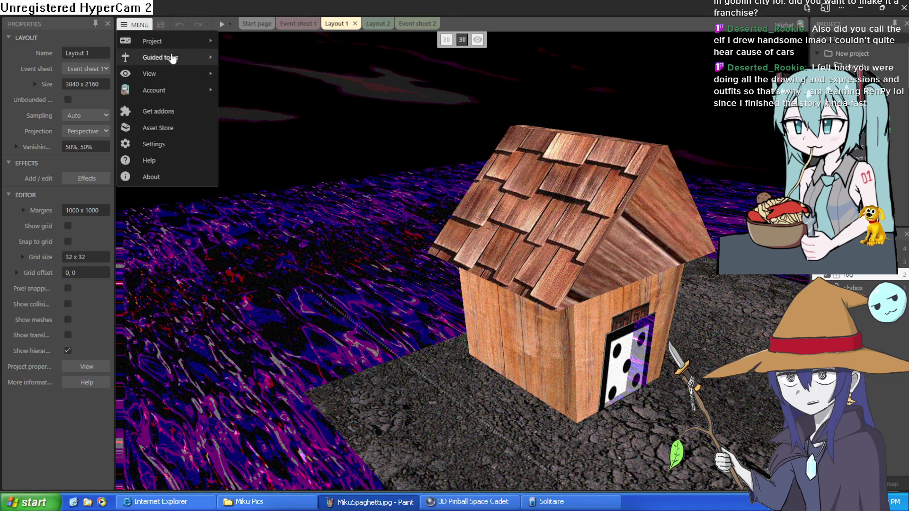
pyautogui.moveTo(180, 41)
pyautogui.moveTo(284, 202)
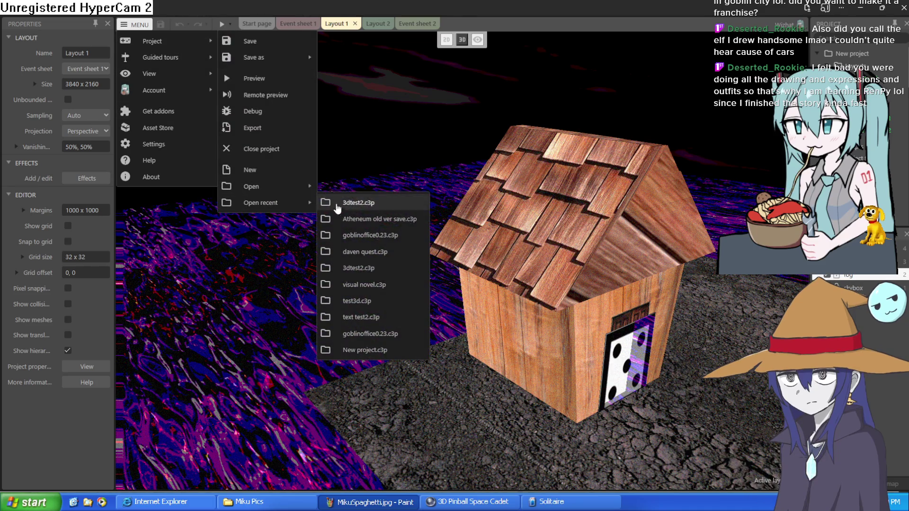
pyautogui.click(388, 220)
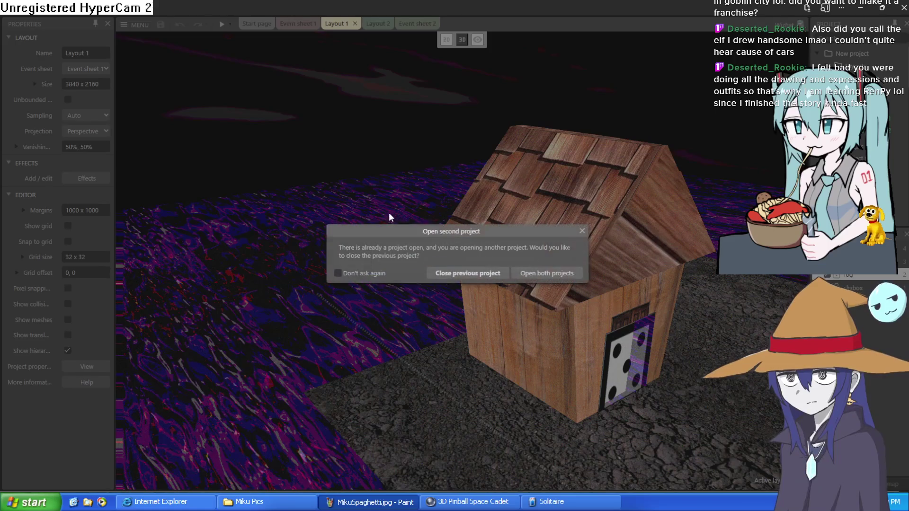
pyautogui.click(461, 273)
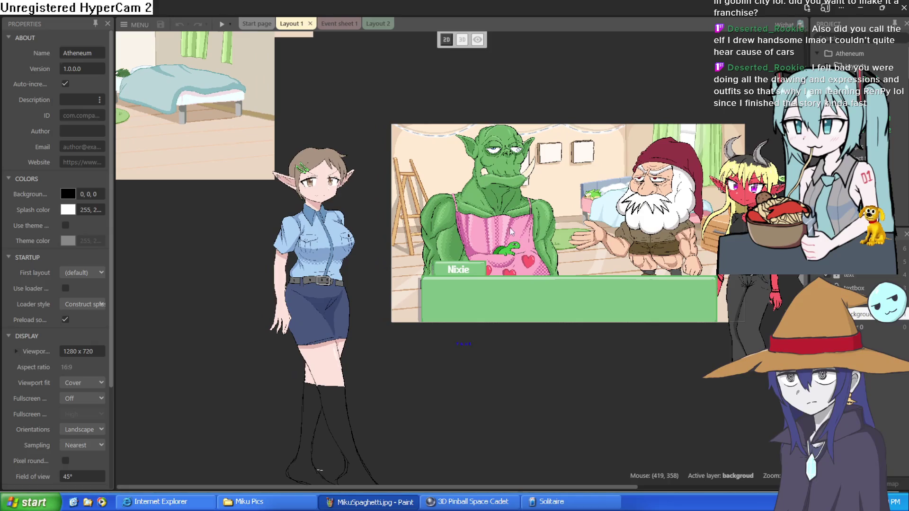
# Step: Frame the Atheneum shop scene in the layout, then minimize Construct 3 to return to the drawing
pyautogui.scroll(5, 528, 223)
pyautogui.scroll(-3, 438, 238)
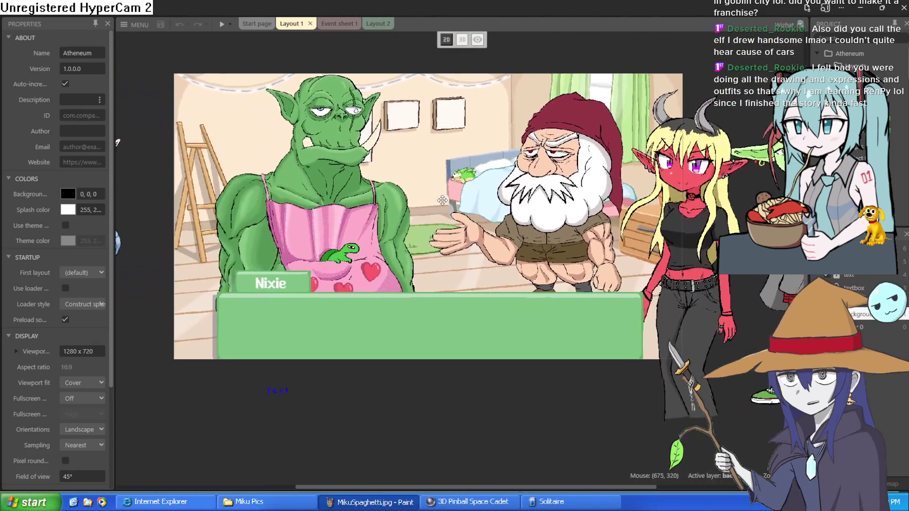
pyautogui.moveTo(443, 200); pyautogui.dragTo(443, 233)
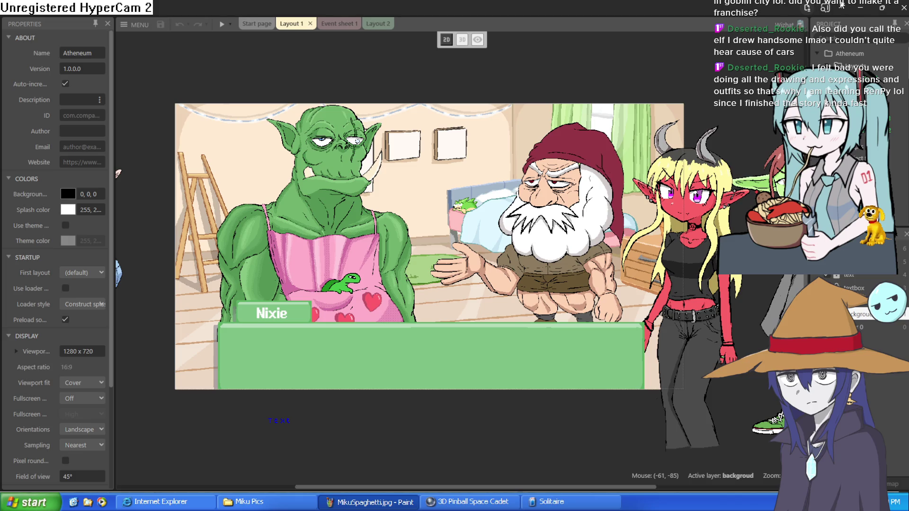
pyautogui.click(860, 8)
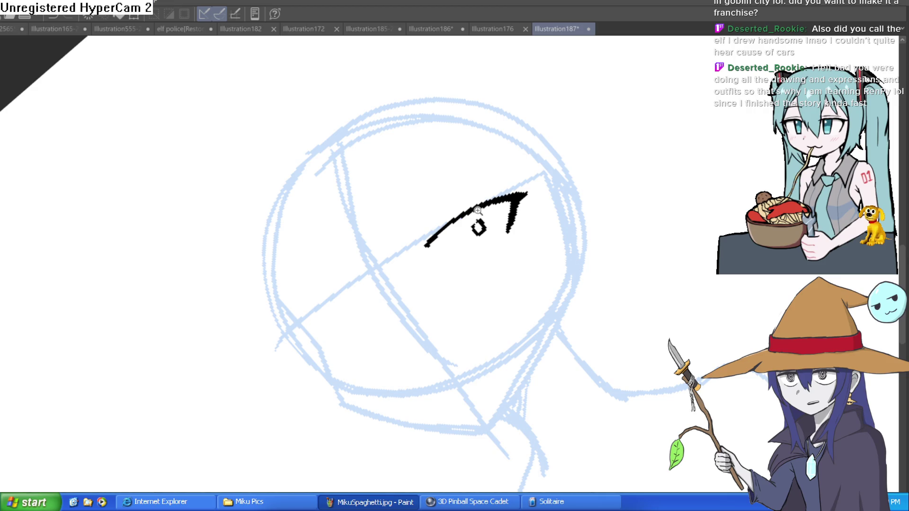
# Step: Add sharp strokes along the eye line, trim with the eraser, and draw a curved face line
pyautogui.scroll(2, 478, 208)
pyautogui.moveTo(464, 197)
pyautogui.mouseDown()
pyautogui.moveTo(492, 170)
pyautogui.moveTo(473, 199)
pyautogui.moveTo(487, 189)
pyautogui.moveTo(428, 215)
pyautogui.moveTo(399, 256)
pyautogui.moveTo(422, 172)
pyautogui.moveTo(421, 182)
pyautogui.mouseUp()
pyautogui.press('e')
pyautogui.press('p')
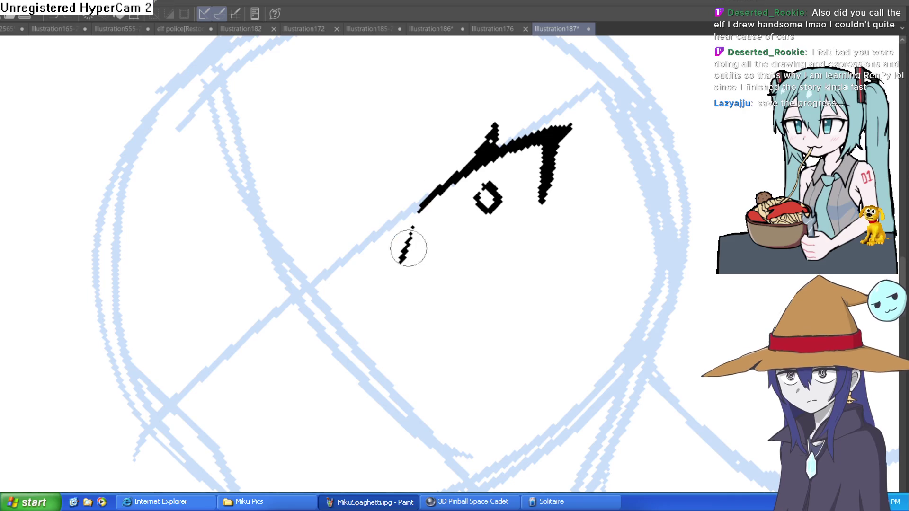
pyautogui.moveTo(398, 263); pyautogui.dragTo(419, 205)
pyautogui.moveTo(321, 331)
pyautogui.mouseDown()
pyautogui.moveTo(281, 335)
pyautogui.moveTo(215, 376)
pyautogui.moveTo(189, 439)
pyautogui.mouseUp()
# Step: Level the canvas rotation, then ink lash ticks atop both eyes and a pupil in the left eye
pyautogui.moveTo(337, 282)
pyautogui.mouseDown()
pyautogui.moveTo(570, 244)
pyautogui.moveTo(371, 193)
pyautogui.moveTo(300, 234)
pyautogui.moveTo(189, 248)
pyautogui.moveTo(205, 308)
pyautogui.mouseUp()
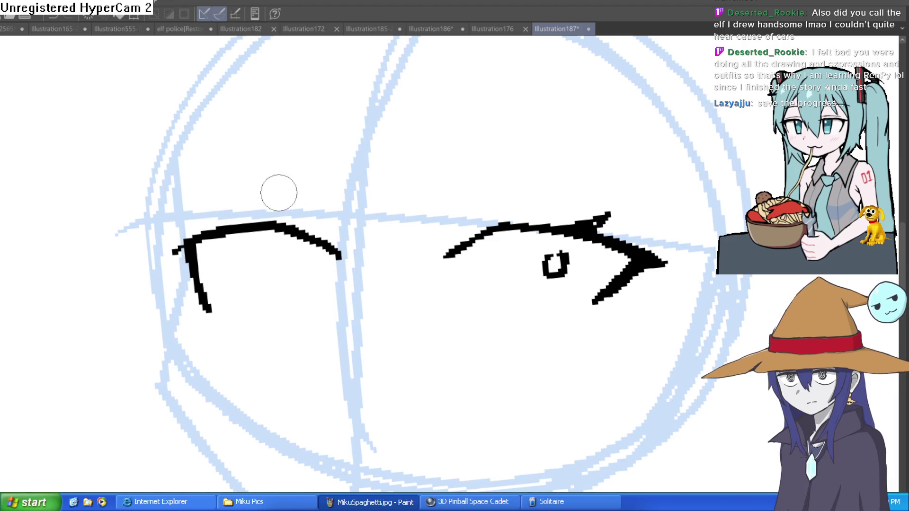
pyautogui.moveTo(483, 194); pyautogui.dragTo(411, 207)
pyautogui.moveTo(382, 243)
pyautogui.mouseDown()
pyautogui.moveTo(416, 240)
pyautogui.moveTo(392, 202)
pyautogui.moveTo(452, 226)
pyautogui.moveTo(412, 189)
pyautogui.mouseUp()
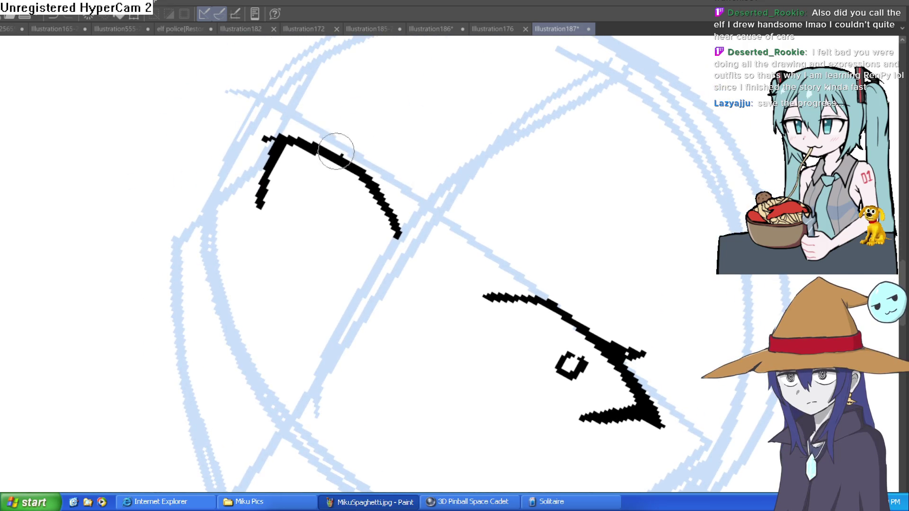
pyautogui.moveTo(327, 124); pyautogui.dragTo(328, 146)
pyautogui.moveTo(422, 131); pyautogui.dragTo(454, 142)
pyautogui.moveTo(587, 172); pyautogui.dragTo(578, 188)
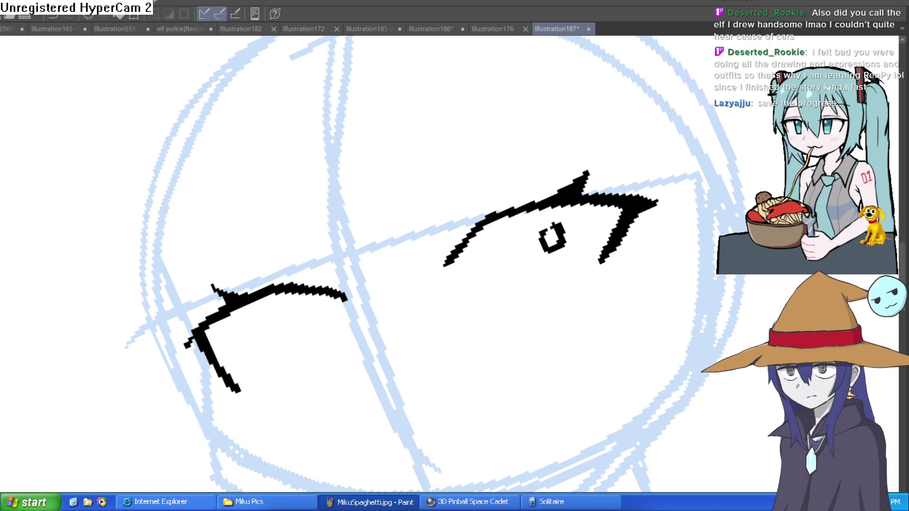
pyautogui.click(293, 313)
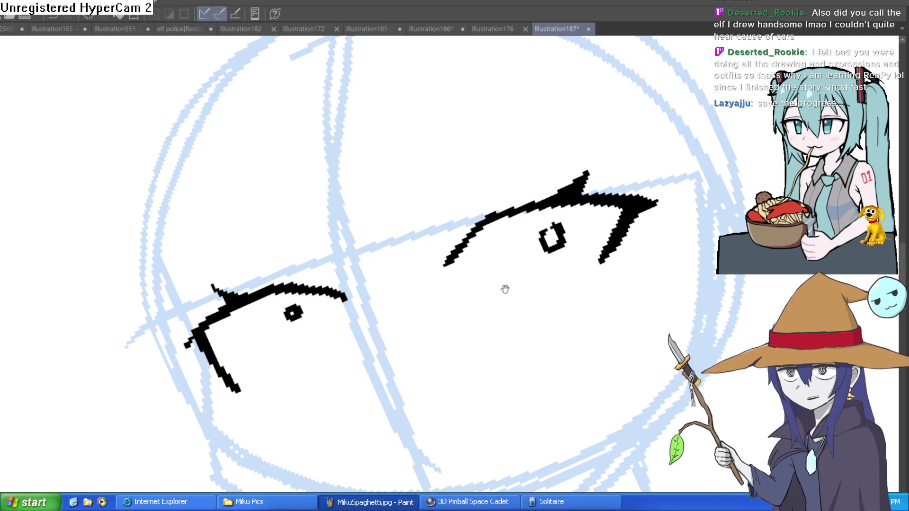
# Step: Draw lines and short strokes under both eyes plus a stroke beside the left of the face
pyautogui.moveTo(412, 319); pyautogui.dragTo(391, 251)
pyautogui.moveTo(284, 327); pyautogui.dragTo(360, 267)
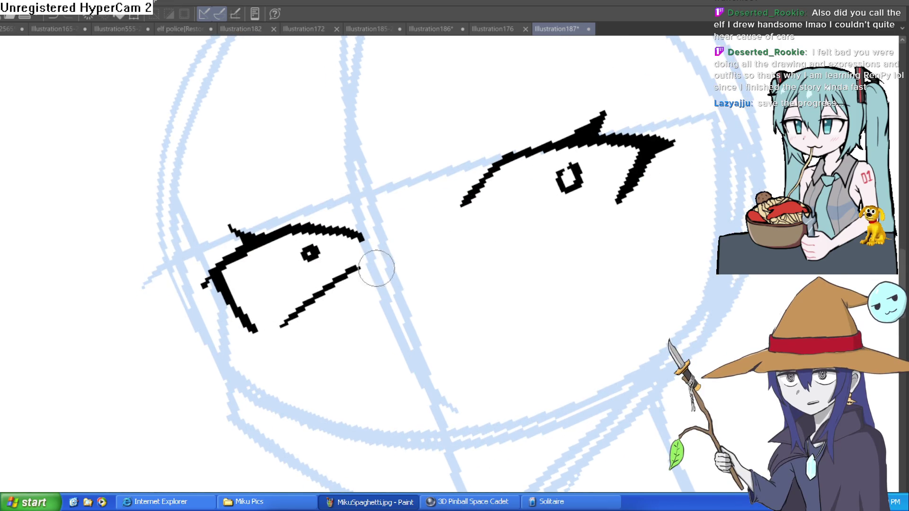
pyautogui.moveTo(494, 226); pyautogui.dragTo(617, 198)
pyautogui.press('-')
pyautogui.moveTo(452, 237); pyautogui.dragTo(497, 176)
pyautogui.moveTo(344, 306); pyautogui.dragTo(335, 355)
# Step: Reset the view zoom and rotation on the face, then switch to Construct 3
pyautogui.hotkey('ctrl', '-')
pyautogui.moveTo(506, 242); pyautogui.dragTo(607, 285)
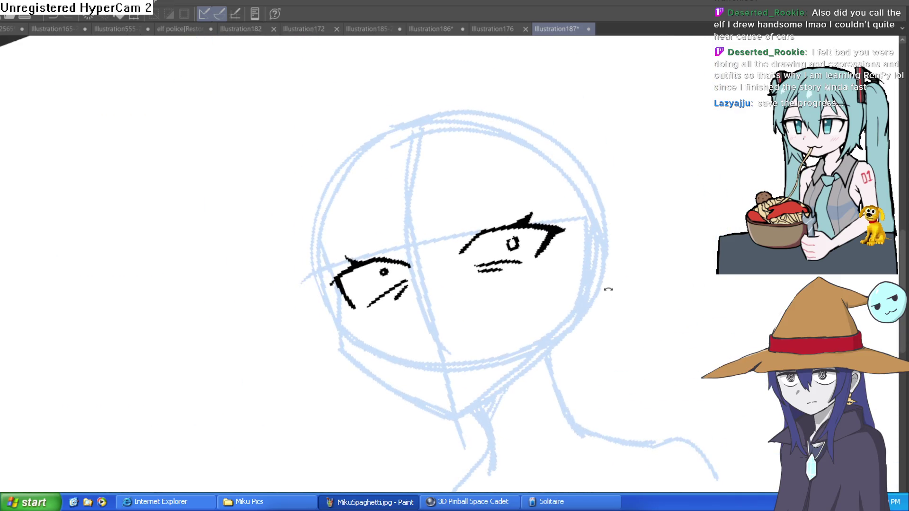
pyautogui.hotkey('ctrl', '+')
pyautogui.moveTo(605, 244)
pyautogui.mouseDown()
pyautogui.moveTo(594, 265)
pyautogui.moveTo(592, 249)
pyautogui.mouseUp()
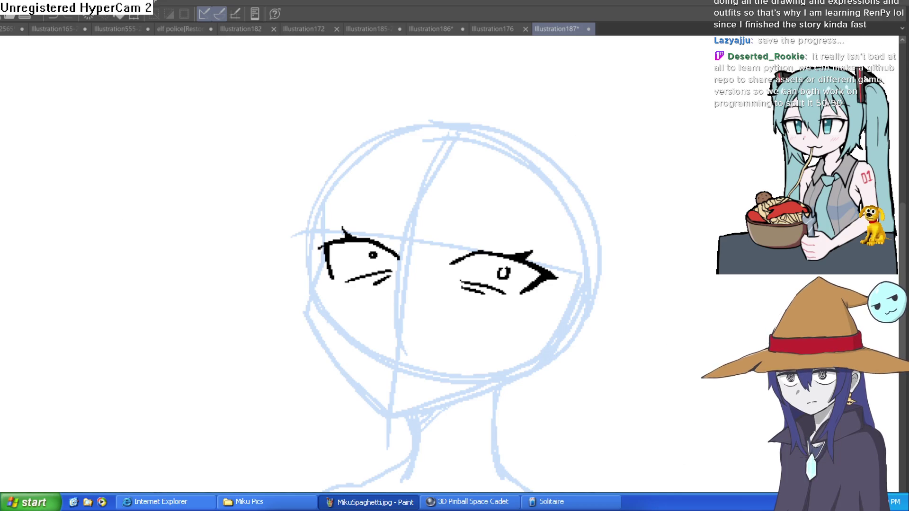
pyautogui.hotkey('alt', 'Tab')
pyautogui.scroll(-5, 344, 141)
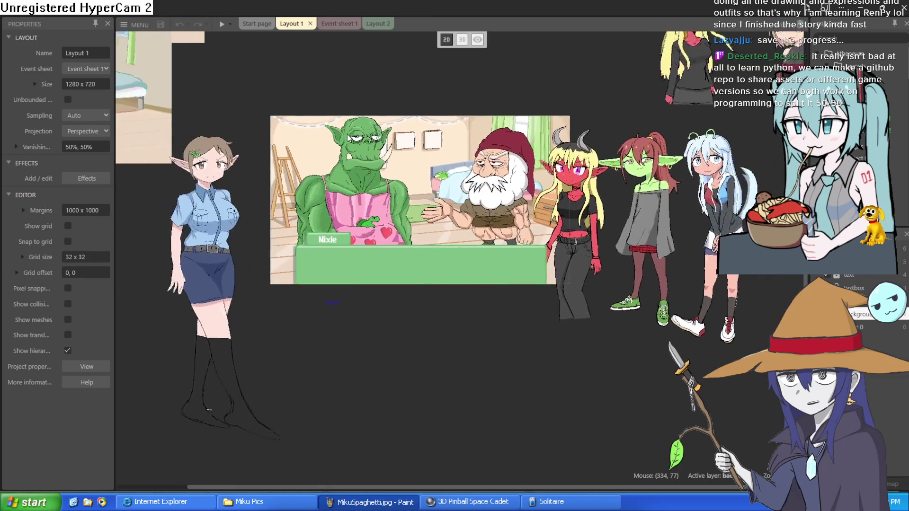
# Step: Look through Event sheet 1 and Layout 2, then return to Layout 1
pyautogui.click(337, 24)
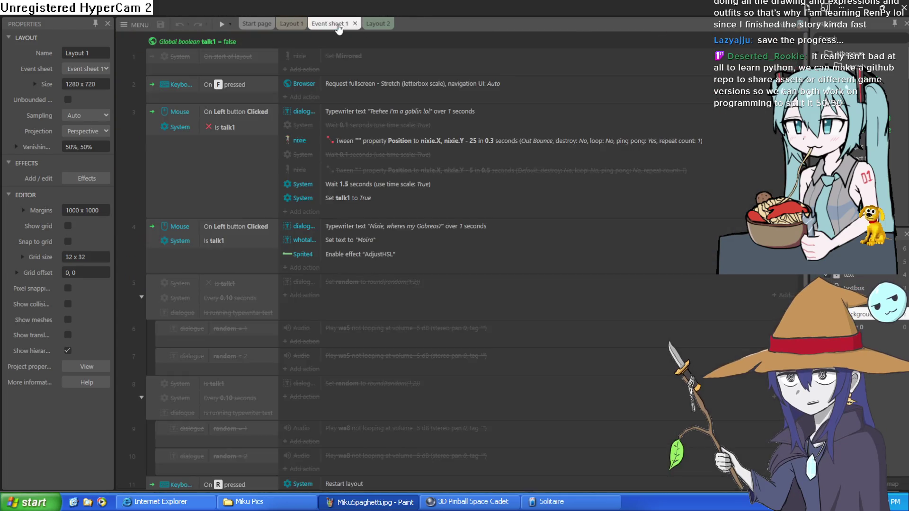
pyautogui.click(377, 24)
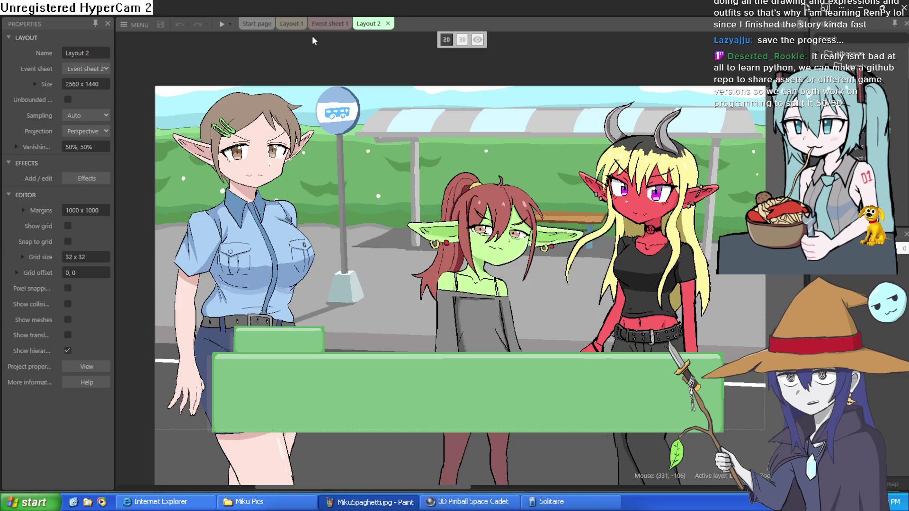
pyautogui.click(298, 24)
# Step: Save the project via MENU > Project > Save and switch back to Clip Studio Paint
pyautogui.click(138, 26)
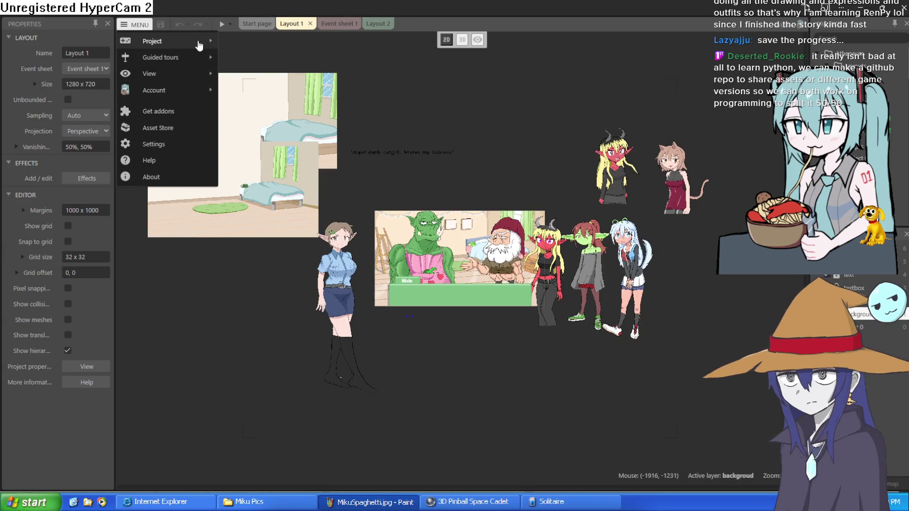
pyautogui.moveTo(199, 41)
pyautogui.click(273, 41)
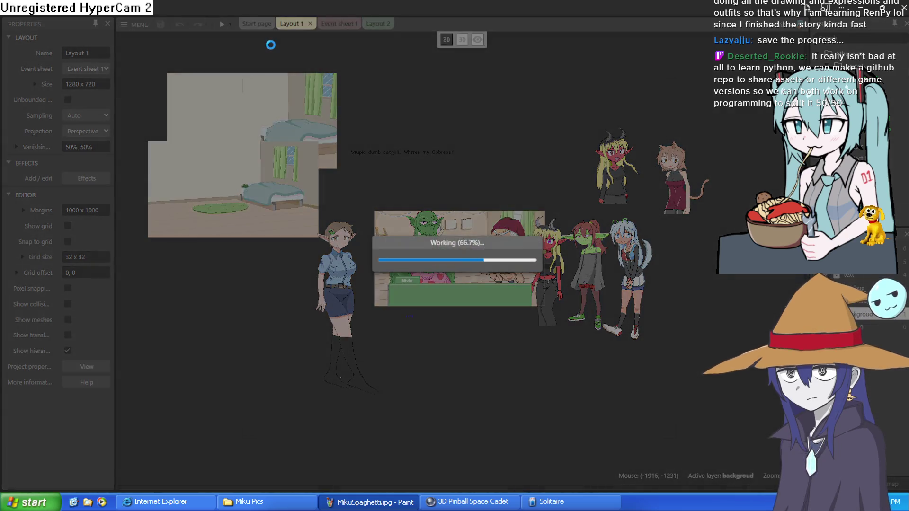
pyautogui.scroll(3, 524, 266)
pyautogui.scroll(2, 524, 266)
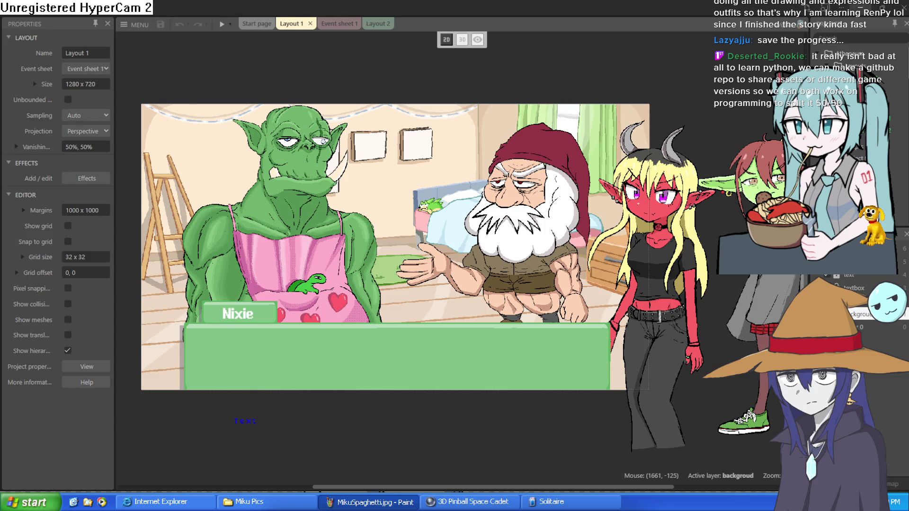
pyautogui.hotkey('alt', 'Tab')
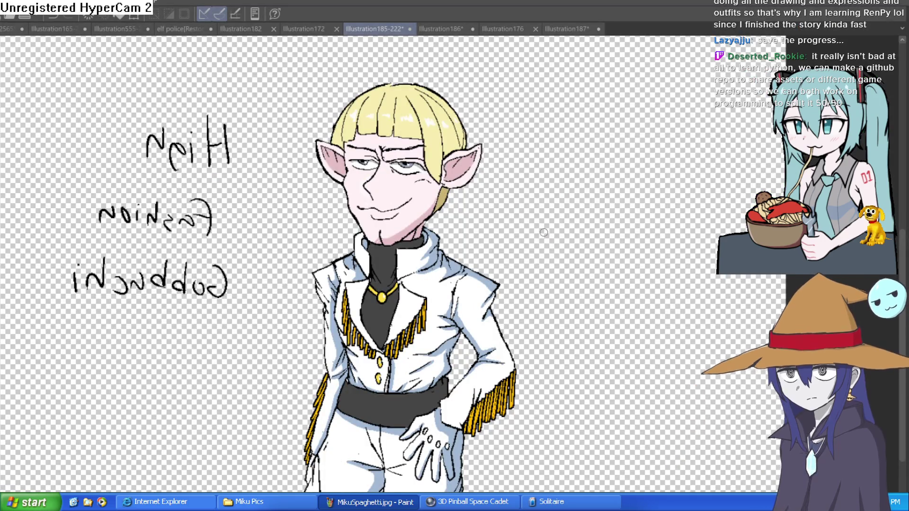
# Step: Zoom in on the elf's face and redraw the nose tip longer, thickening it toward the bridge
pyautogui.click(374, 188)
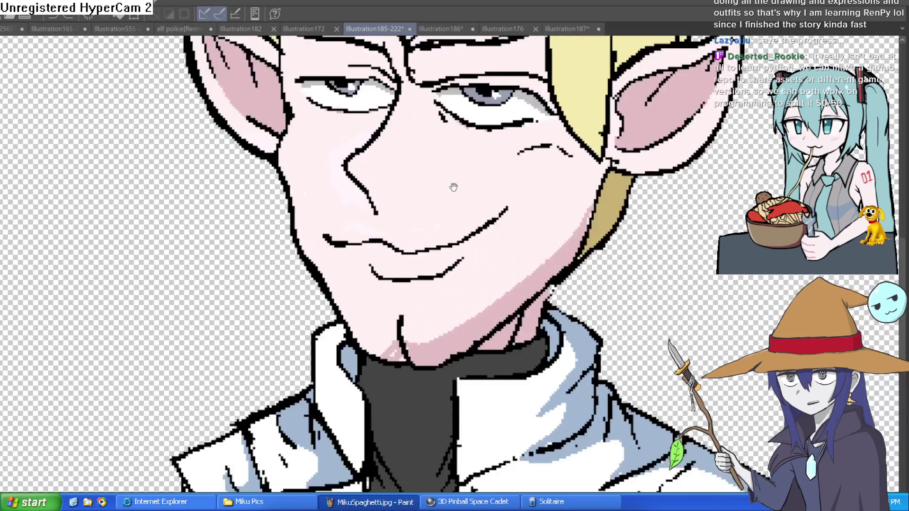
pyautogui.click(374, 188)
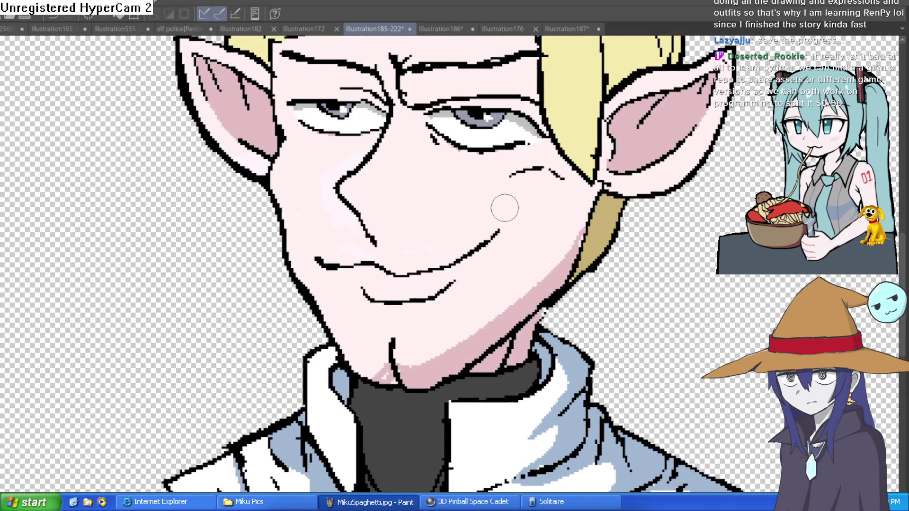
pyautogui.scroll(-2, 408, 222)
pyautogui.scroll(1, 408, 222)
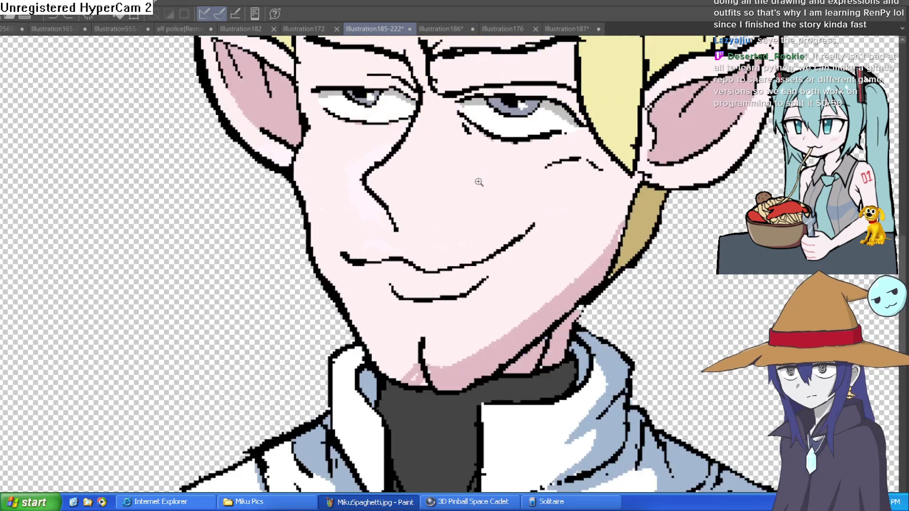
pyautogui.scroll(2, 518, 169)
pyautogui.scroll(-1, 559, 150)
pyautogui.scroll(-2, 585, 148)
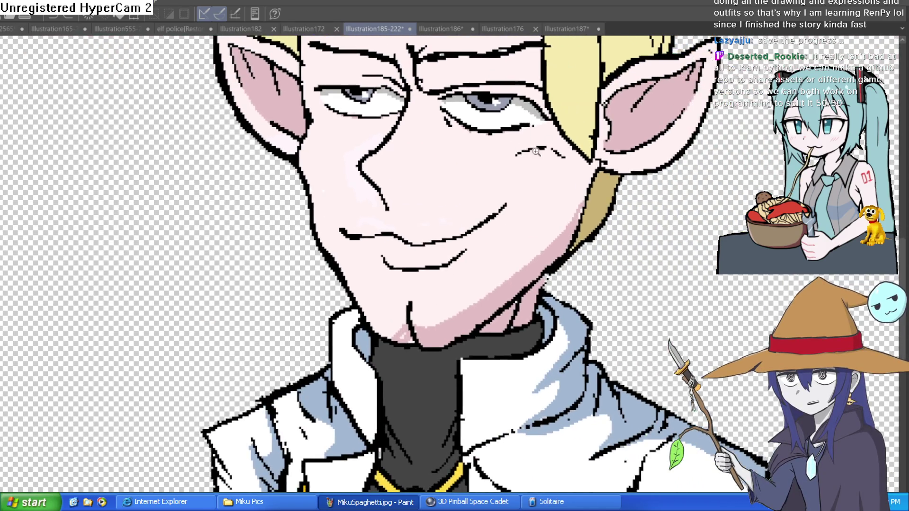
pyautogui.scroll(1, 529, 214)
pyautogui.scroll(-1, 528, 214)
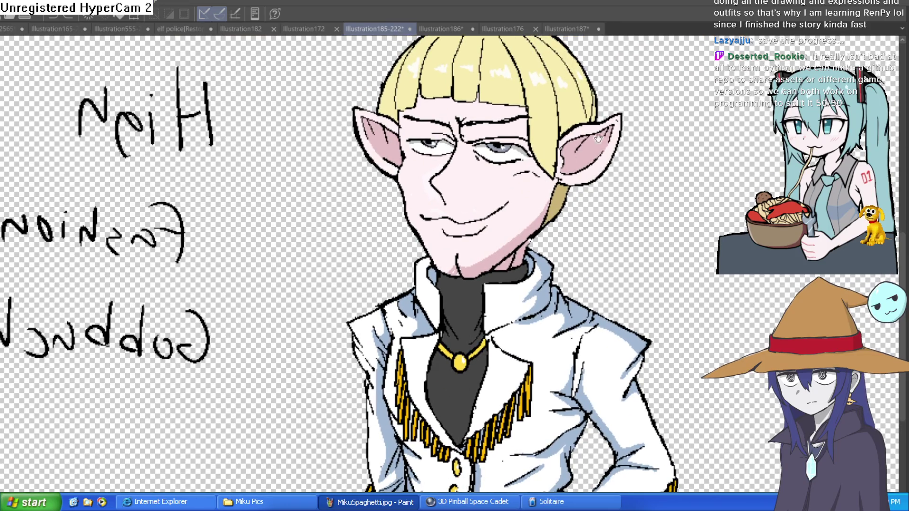
pyautogui.scroll(3, 446, 205)
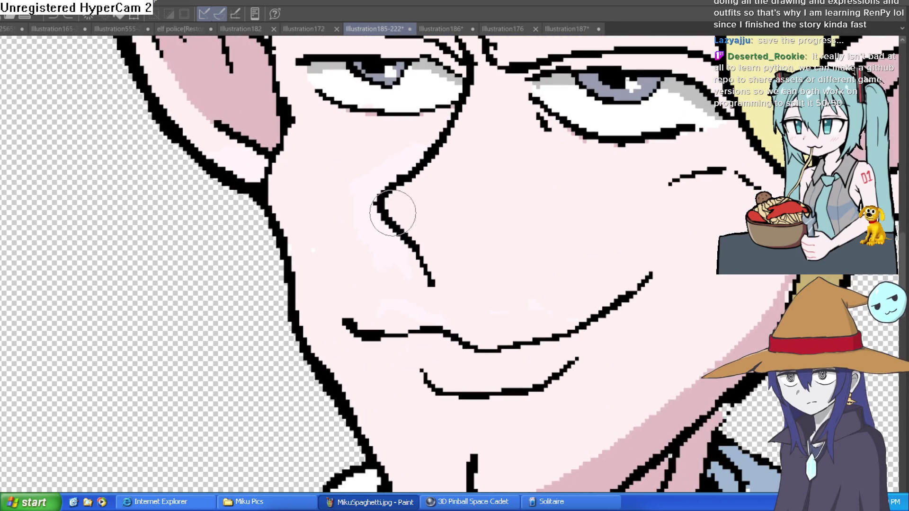
pyautogui.moveTo(385, 209)
pyautogui.mouseDown()
pyautogui.moveTo(513, 259)
pyautogui.moveTo(437, 288)
pyautogui.mouseUp()
pyautogui.scroll(-3, 437, 288)
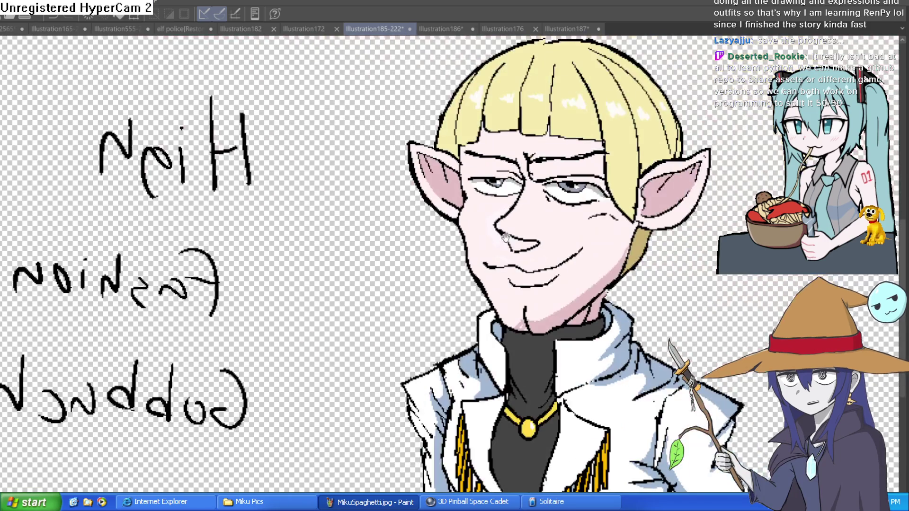
pyautogui.scroll(4, 562, 203)
pyautogui.moveTo(508, 257); pyautogui.dragTo(468, 226)
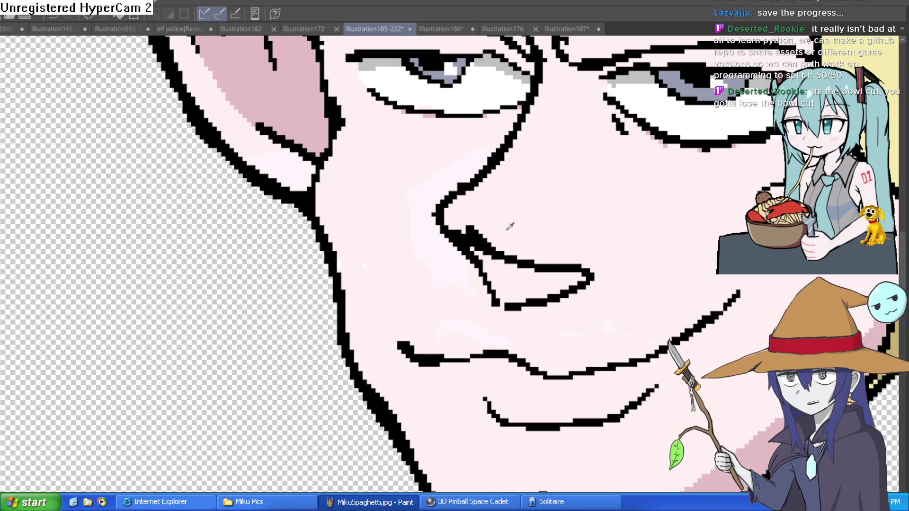
# Step: Zoom out to the whole illustration with the elf centred in view
pyautogui.moveTo(514, 229); pyautogui.dragTo(500, 212)
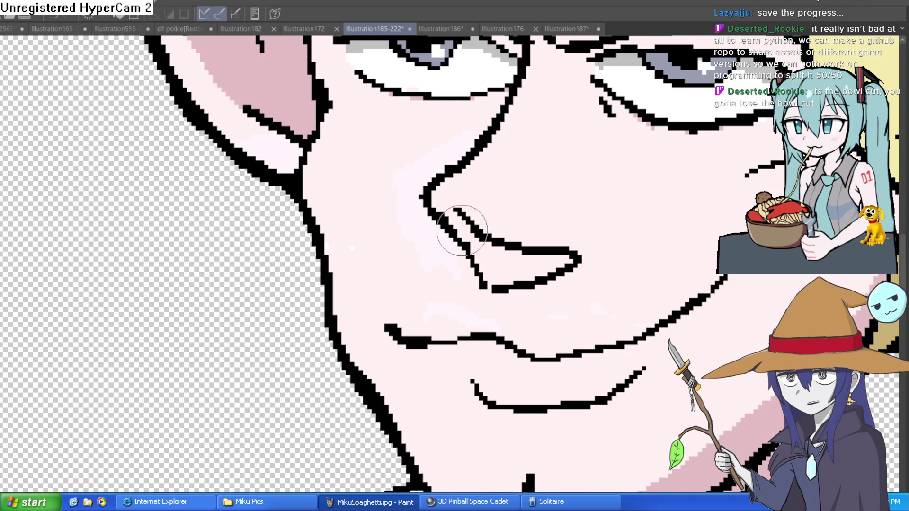
pyautogui.hotkey('ctrl', '0')
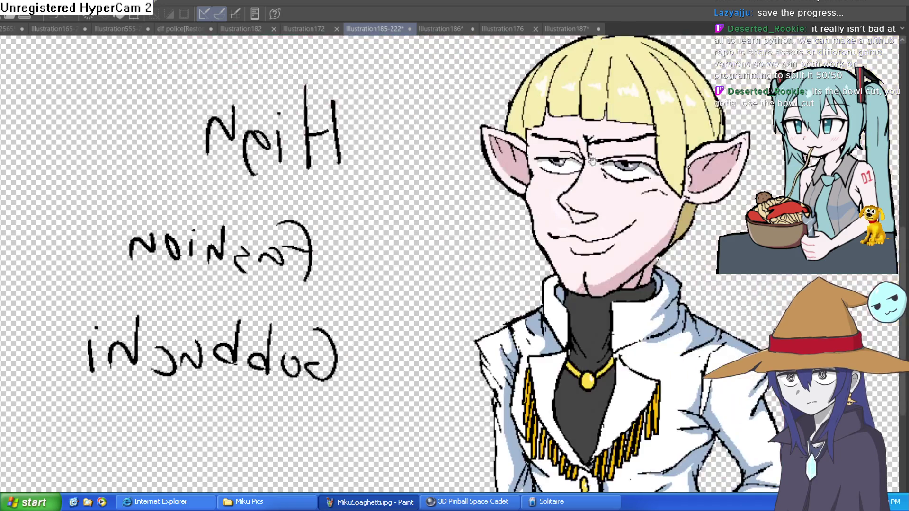
pyautogui.moveTo(706, 213); pyautogui.dragTo(585, 208)
pyautogui.scroll(-4, 652, 203)
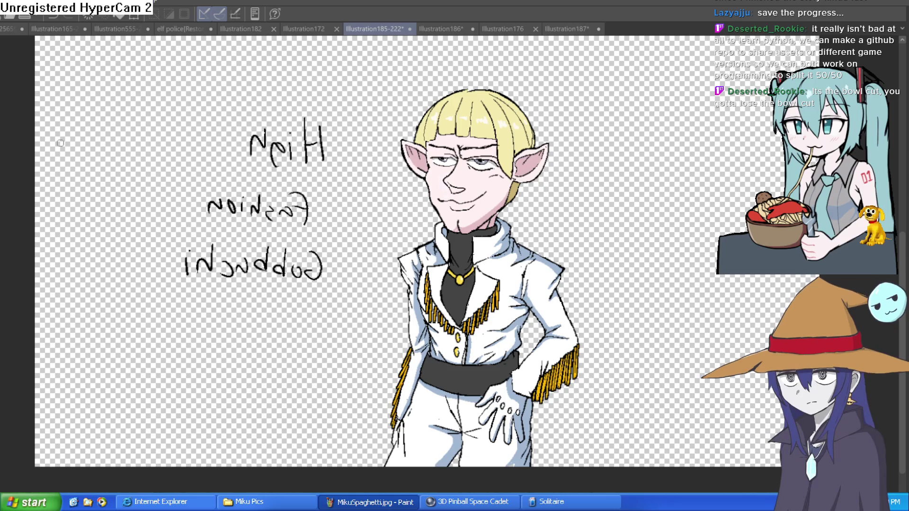
# Step: Draw long hair strands down both sides of the face to the collar, redoing stray strokes
pyautogui.moveTo(536, 193); pyautogui.dragTo(572, 187)
pyautogui.hotkey('ctrl', 'z')
pyautogui.scroll(1, 543, 201)
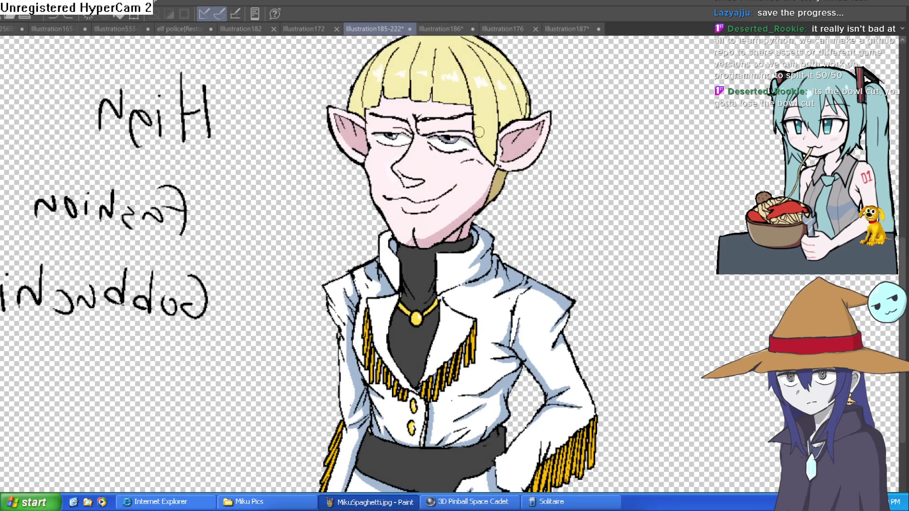
pyautogui.moveTo(476, 133)
pyautogui.mouseDown()
pyautogui.moveTo(457, 299)
pyautogui.moveTo(494, 204)
pyautogui.moveTo(498, 127)
pyautogui.mouseUp()
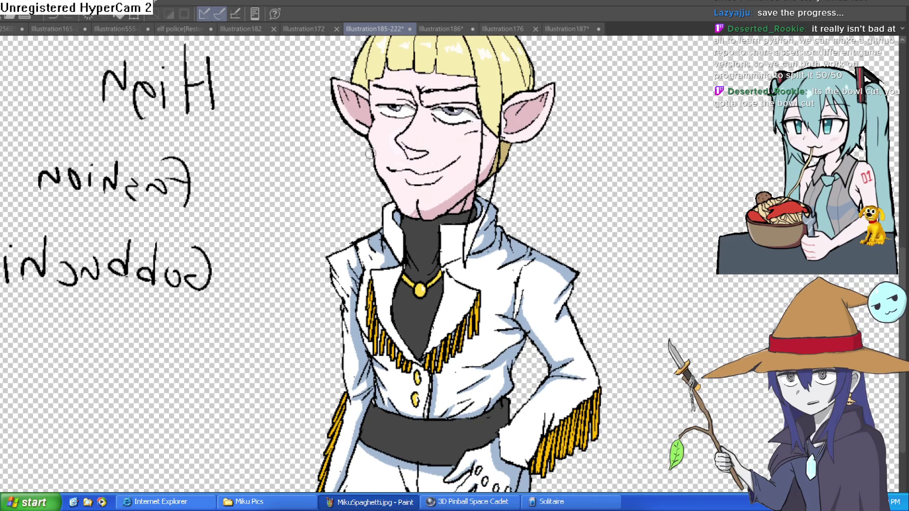
pyautogui.moveTo(356, 137)
pyautogui.mouseDown()
pyautogui.moveTo(369, 267)
pyautogui.moveTo(374, 208)
pyautogui.mouseUp()
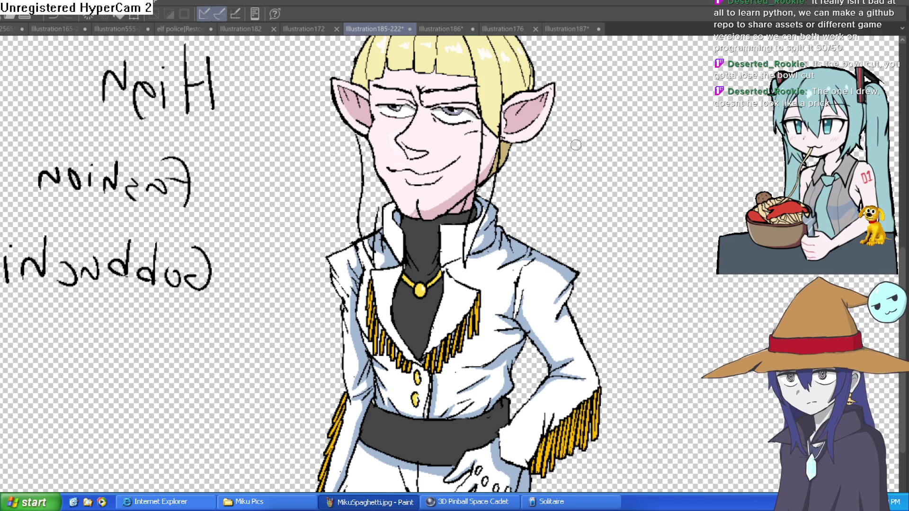
pyautogui.hotkey('ctrl', 'z')
pyautogui.moveTo(355, 131)
pyautogui.mouseDown()
pyautogui.moveTo(378, 267)
pyautogui.moveTo(376, 179)
pyautogui.mouseUp()
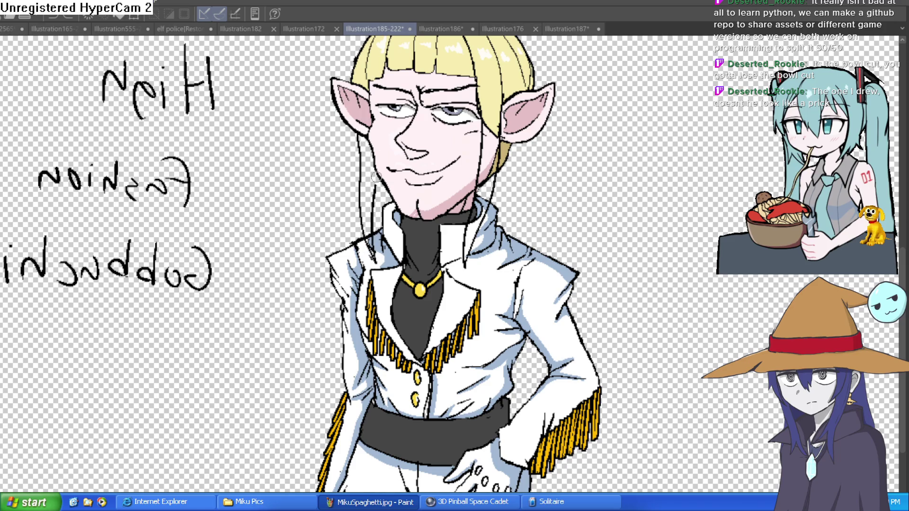
pyautogui.moveTo(607, 185); pyautogui.dragTo(592, 199)
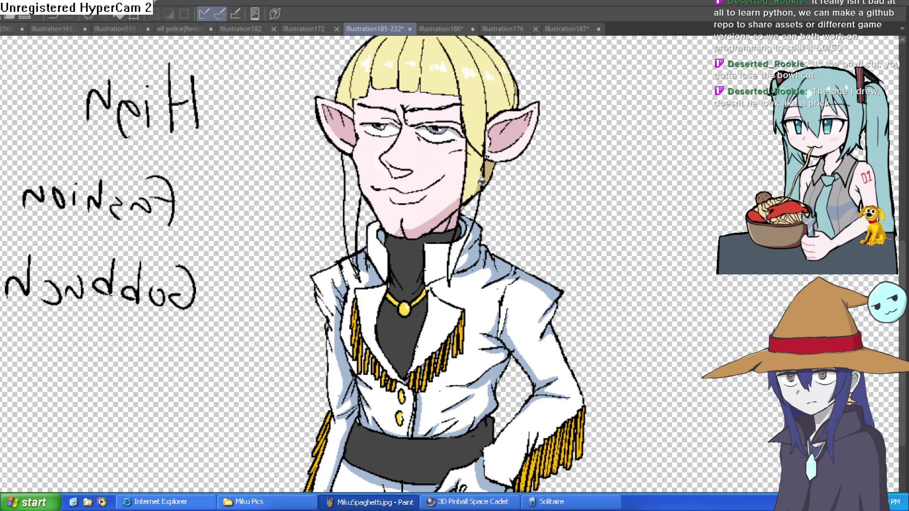
# Step: Fill the strands beside and below the right cheek and left of the face blonde
pyautogui.click(467, 215)
pyautogui.click(461, 243)
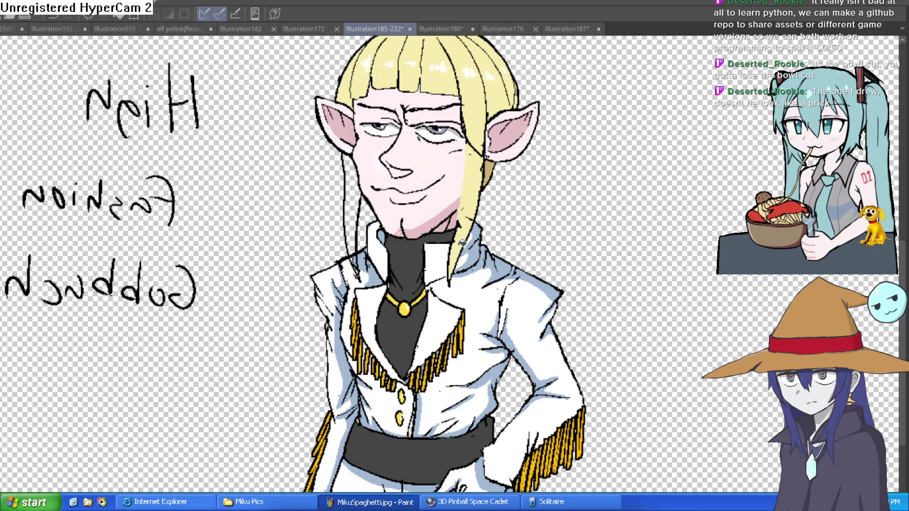
pyautogui.click(366, 241)
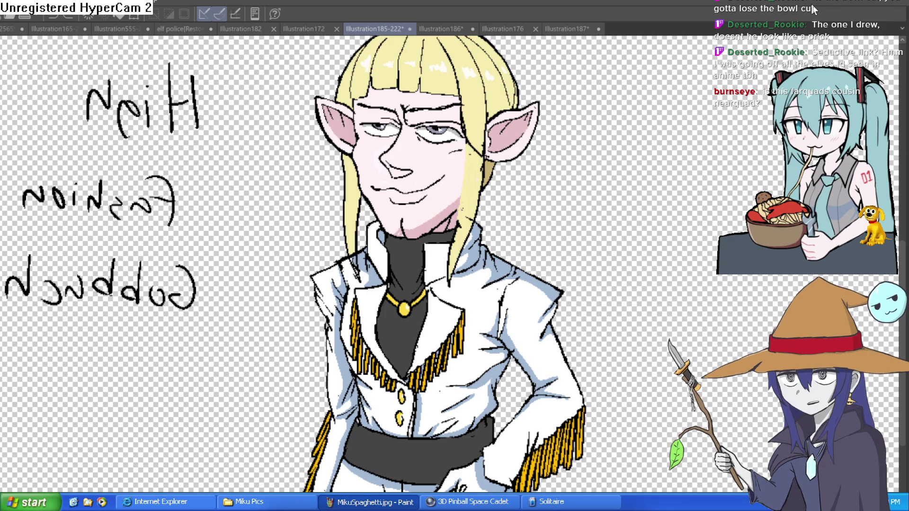
pyautogui.scroll(3, 360, 294)
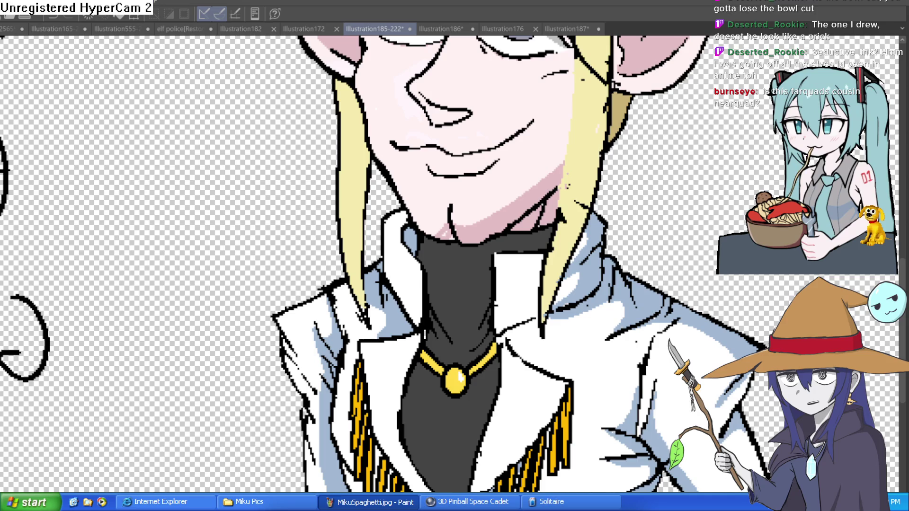
pyautogui.scroll(-3, 712, 181)
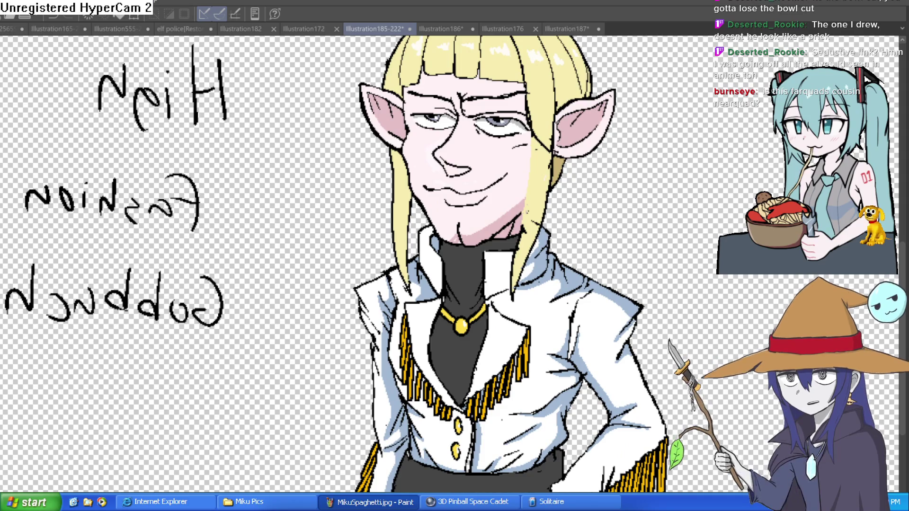
pyautogui.scroll(2, 556, 122)
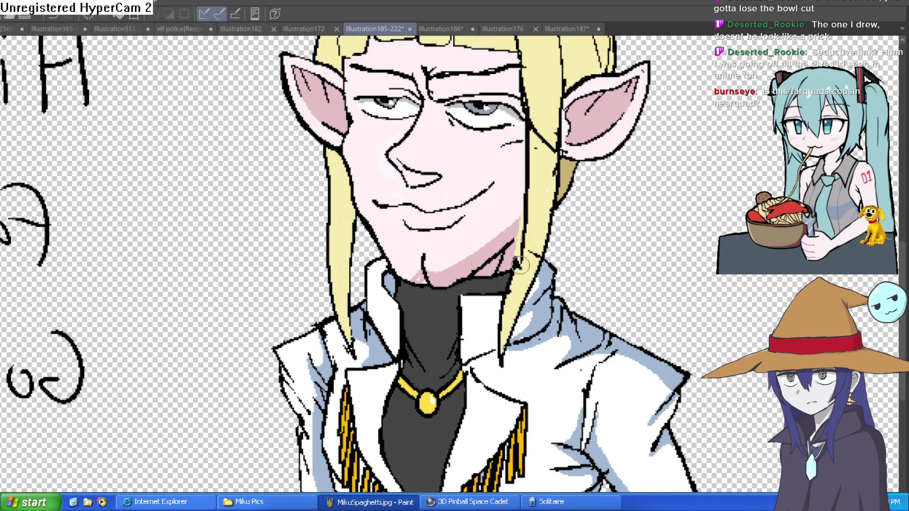
pyautogui.scroll(-2, 523, 142)
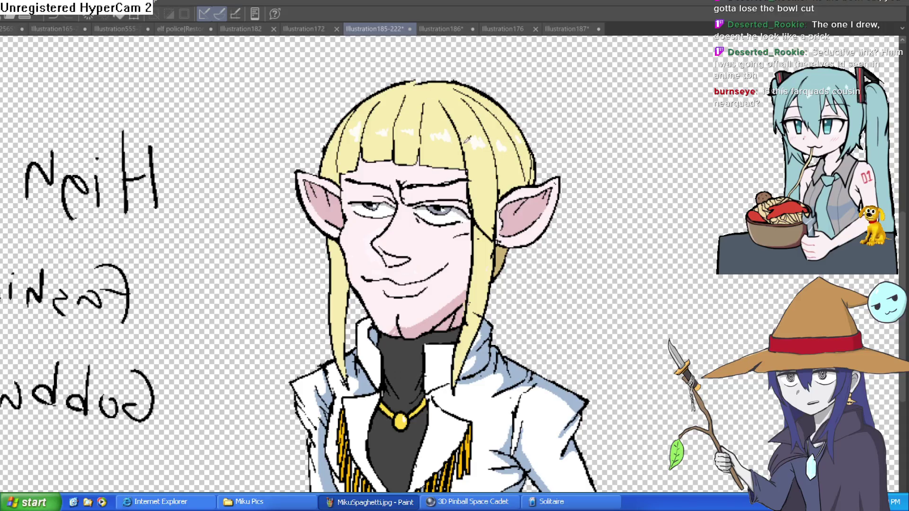
# Step: Sample the yellow hair colour and draw a long strand hanging down from the right ear
pyautogui.keyDown('alt'); pyautogui.click(483, 182); pyautogui.keyUp('alt')
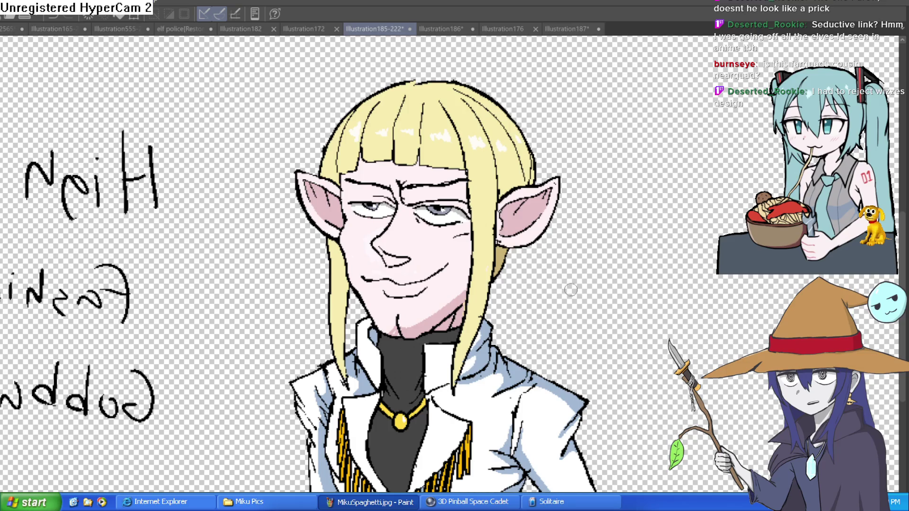
pyautogui.scroll(-1, 571, 291)
pyautogui.scroll(1, 589, 300)
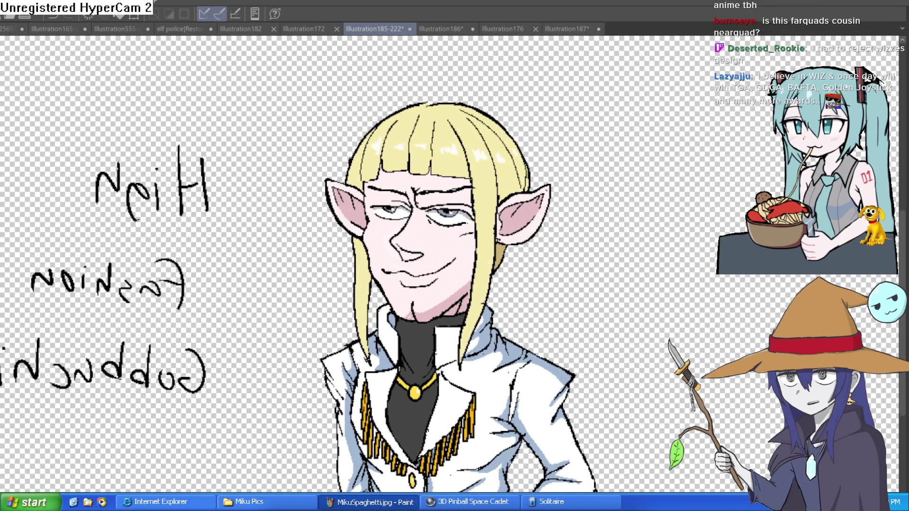
pyautogui.scroll(3, 523, 244)
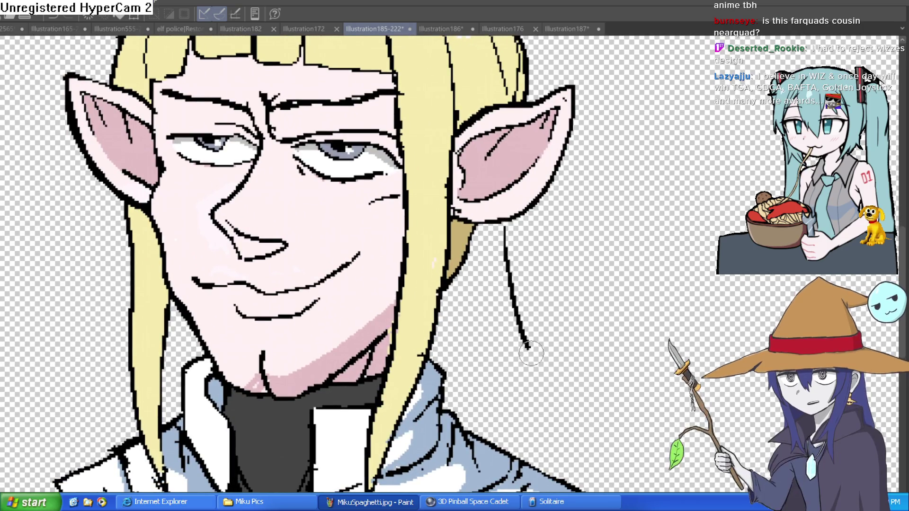
pyautogui.scroll(-3, 591, 367)
pyautogui.moveTo(595, 366); pyautogui.dragTo(510, 323)
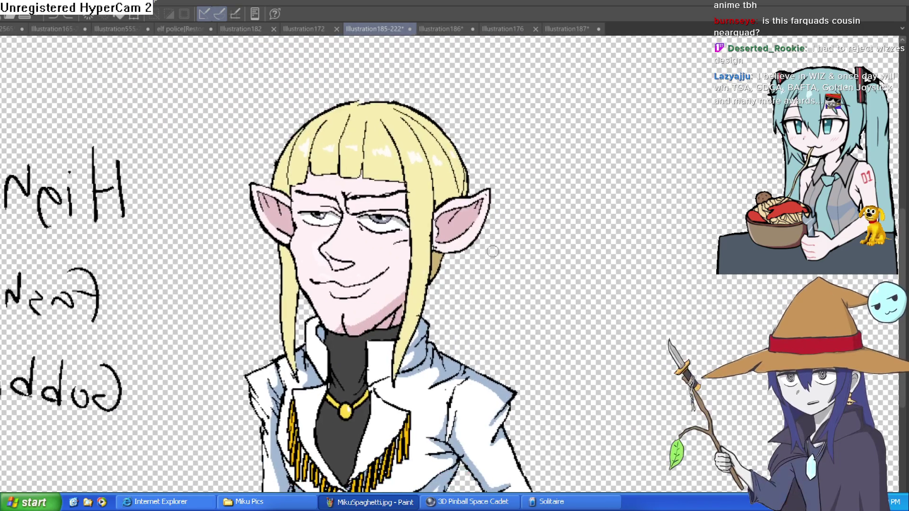
pyautogui.moveTo(463, 251); pyautogui.dragTo(488, 350)
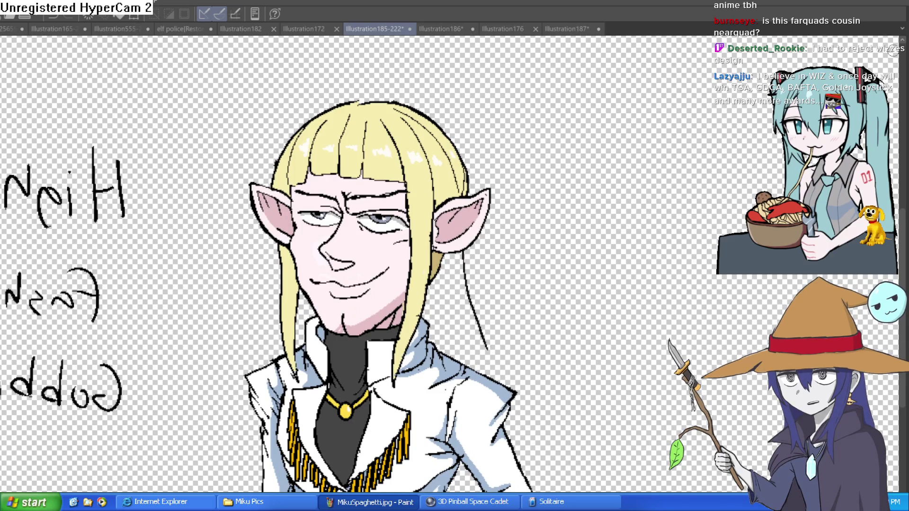
# Step: Undo and redraw the long strand from below the right ear down past the collar
pyautogui.hotkey('ctrl', 'z')
pyautogui.scroll(2, 479, 253)
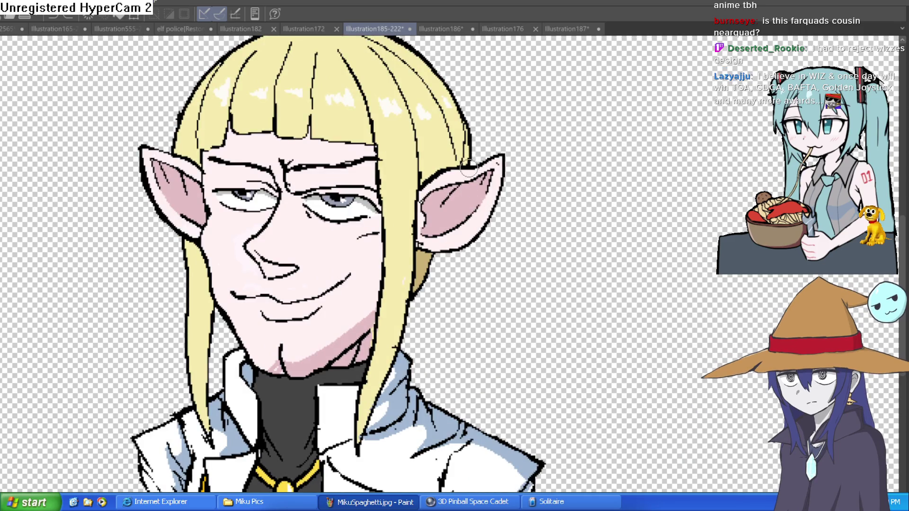
pyautogui.moveTo(462, 251); pyautogui.dragTo(528, 443)
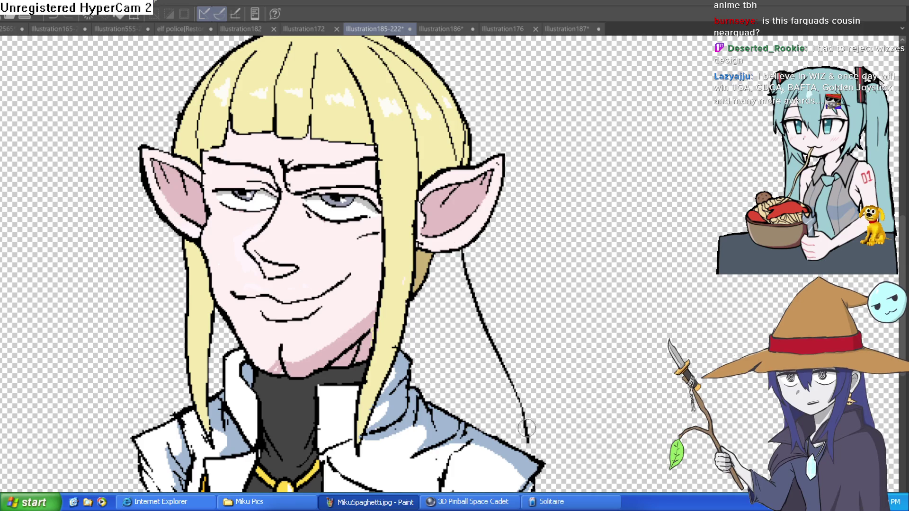
pyautogui.scroll(-5, 560, 421)
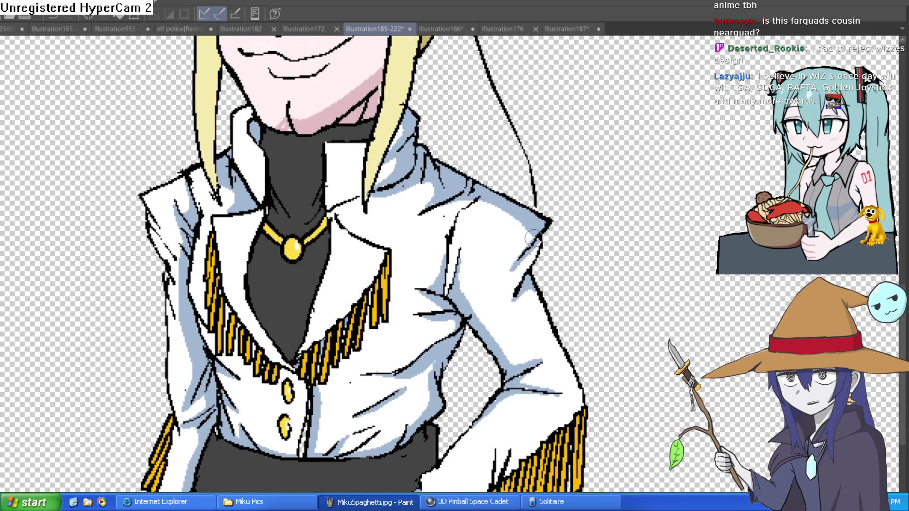
pyautogui.scroll(-3, 621, 294)
pyautogui.scroll(4, 428, 208)
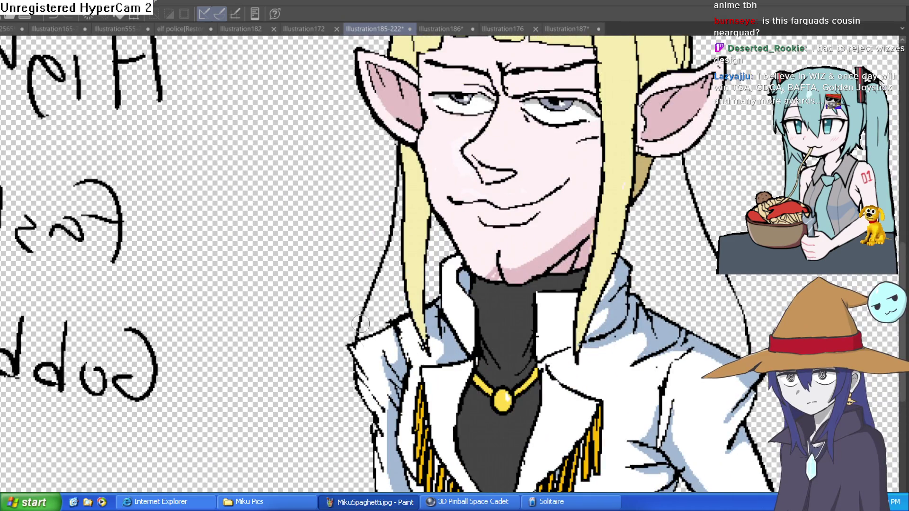
pyautogui.scroll(-2, 356, 335)
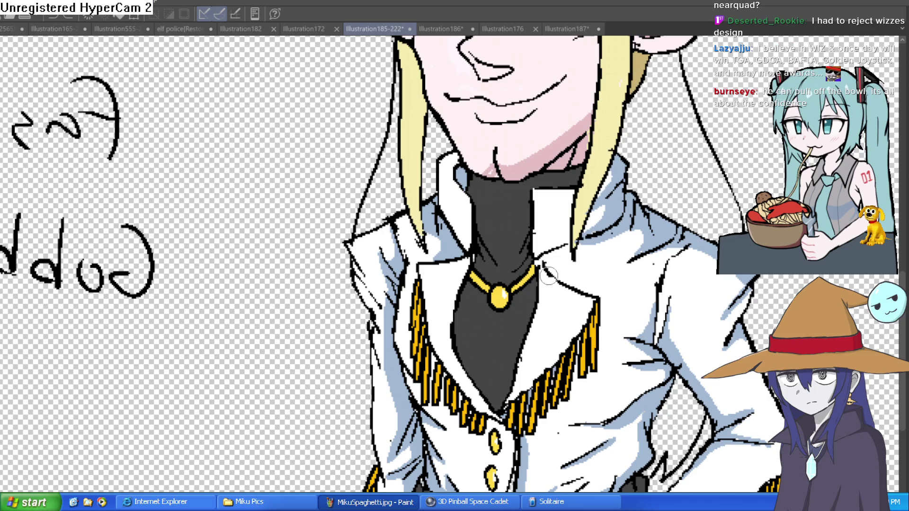
pyautogui.scroll(-3, 635, 234)
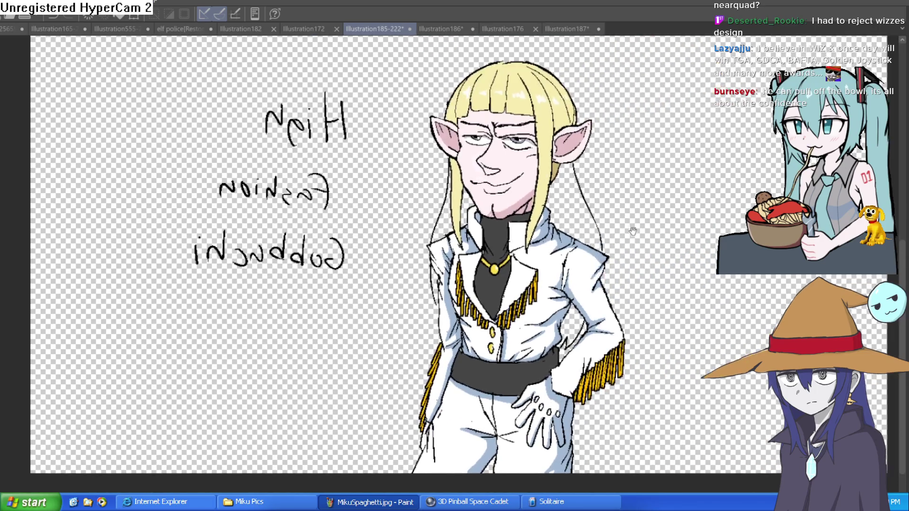
pyautogui.scroll(3, 635, 234)
pyautogui.scroll(1, 625, 205)
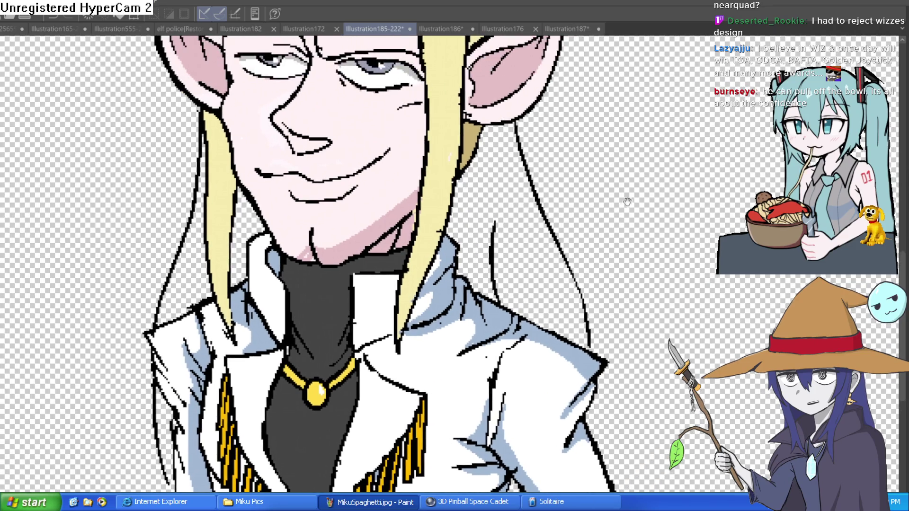
pyautogui.scroll(-3, 653, 196)
pyautogui.scroll(2, 575, 265)
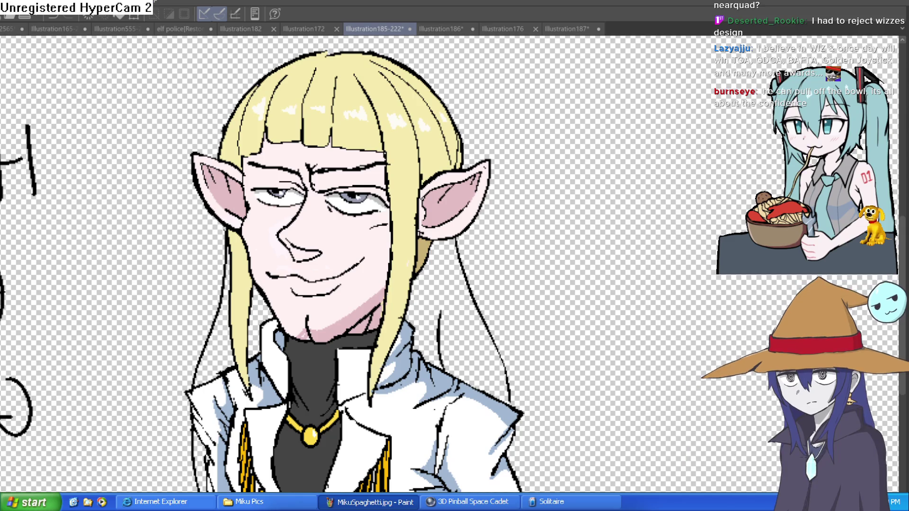
# Step: Fill the new hair blonde, shade it darker yellow below the ear, and thin its outline
pyautogui.click(451, 266)
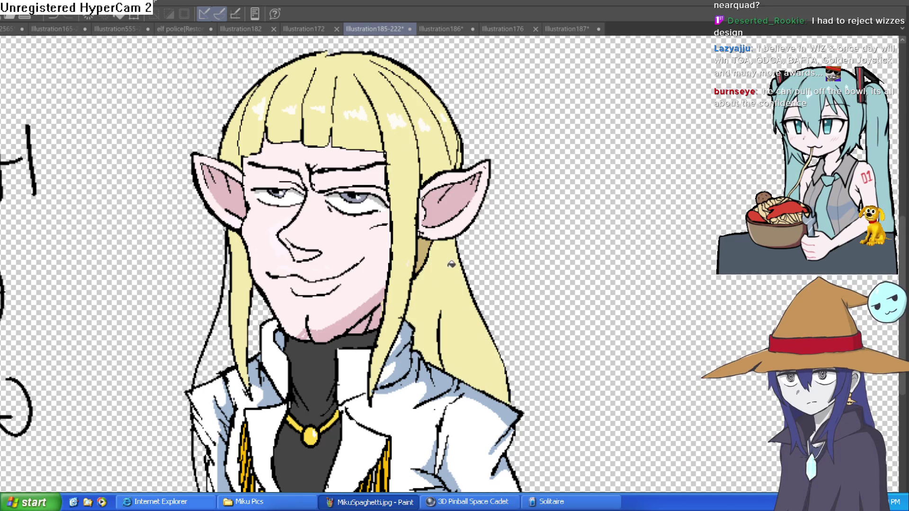
pyautogui.scroll(-2, 539, 262)
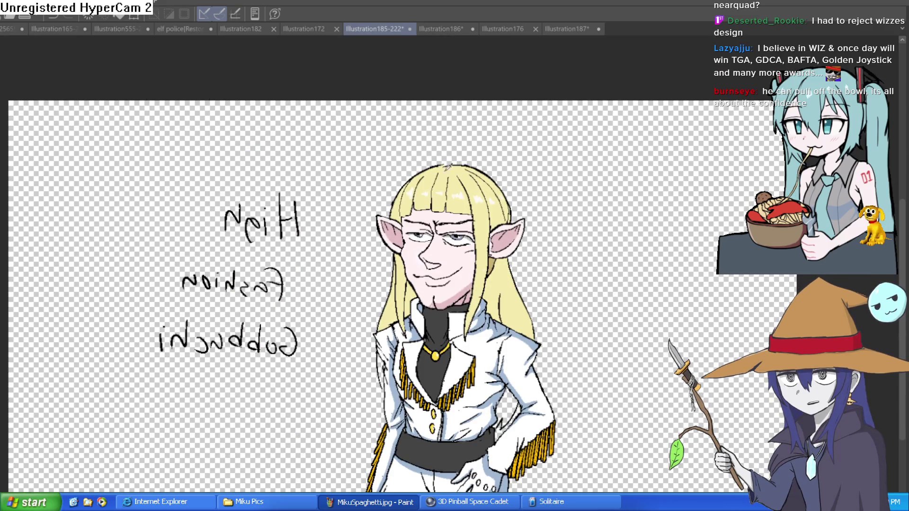
pyautogui.scroll(2, 523, 275)
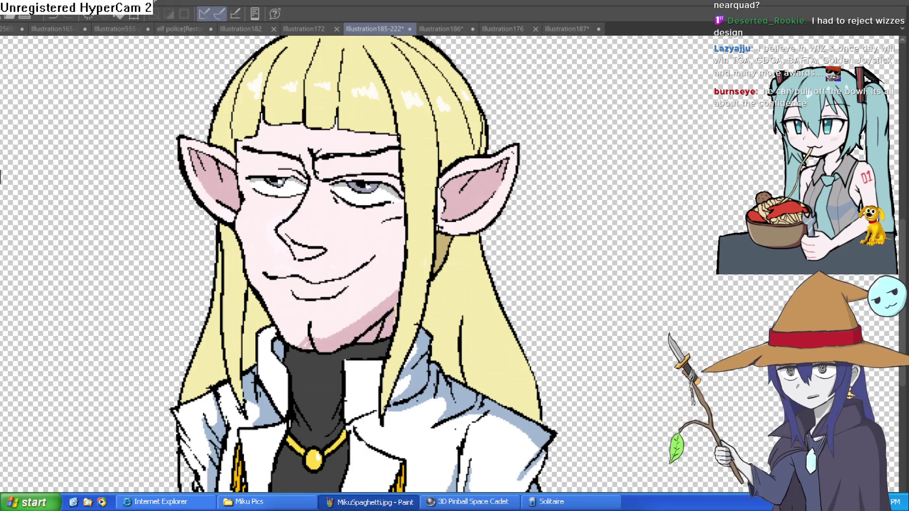
pyautogui.scroll(2, 463, 238)
pyautogui.moveTo(459, 239)
pyautogui.mouseDown()
pyautogui.moveTo(427, 308)
pyautogui.moveTo(433, 229)
pyautogui.moveTo(462, 234)
pyautogui.moveTo(447, 244)
pyautogui.moveTo(441, 287)
pyautogui.mouseUp()
pyautogui.moveTo(426, 304)
pyautogui.mouseDown()
pyautogui.moveTo(432, 229)
pyautogui.moveTo(450, 204)
pyautogui.mouseUp()
pyautogui.scroll(-5, 547, 230)
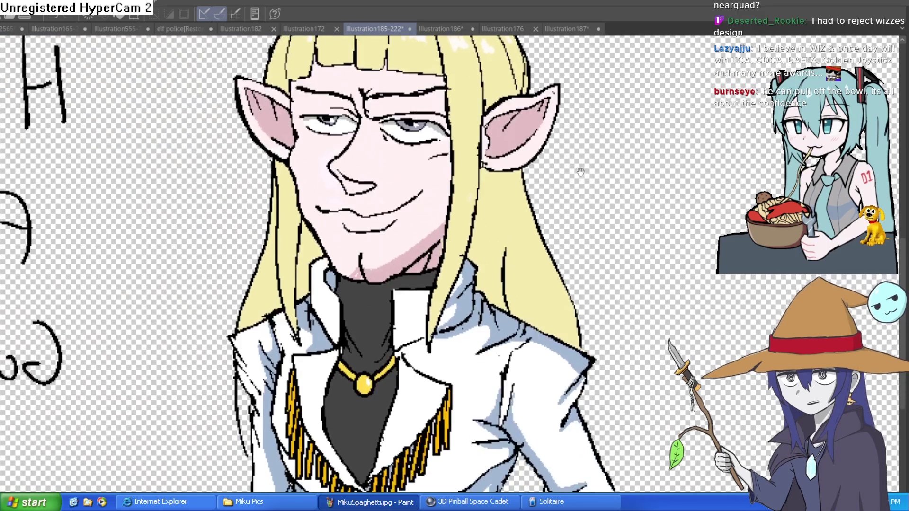
# Step: Flip the view horizontally and back to check the drawing, then recentre it
pyautogui.press('h')
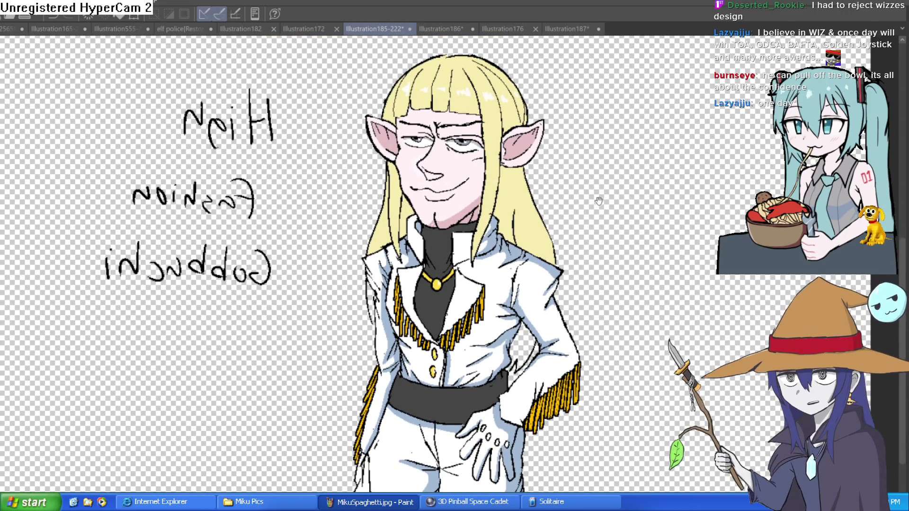
pyautogui.scroll(2, 595, 194)
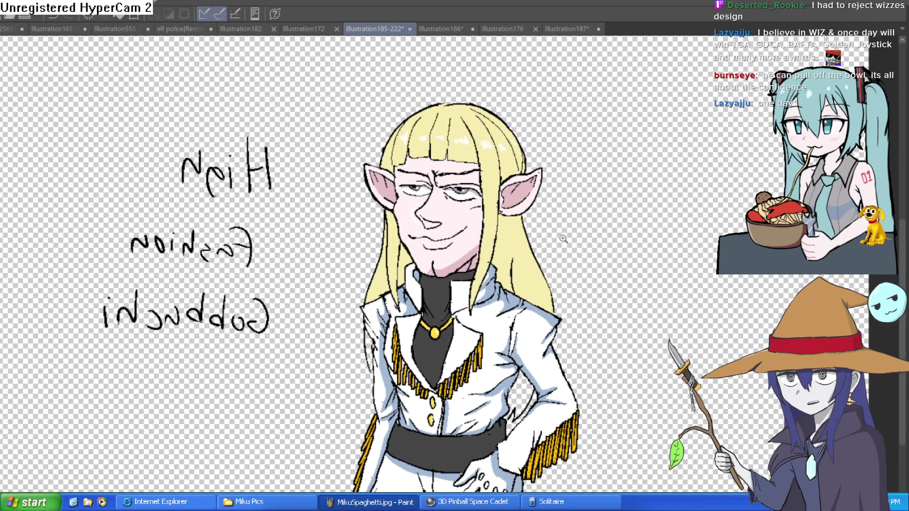
pyautogui.scroll(3, 544, 241)
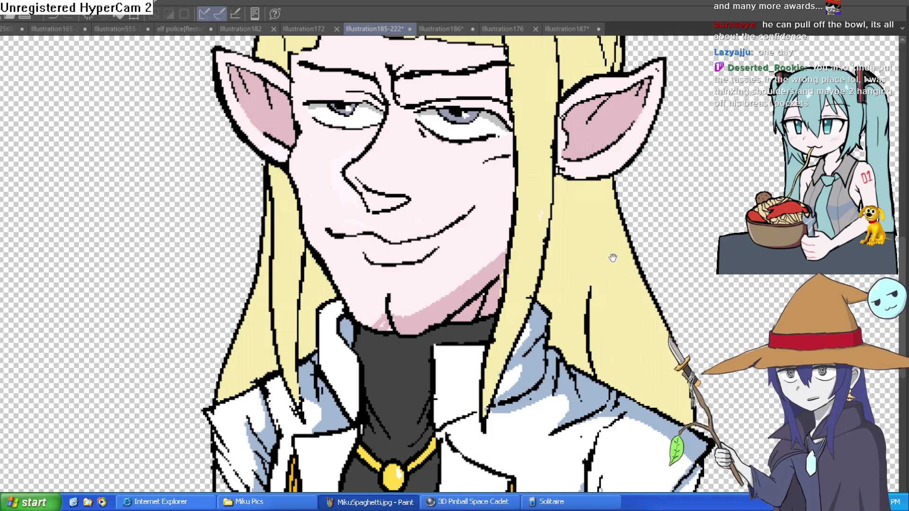
pyautogui.scroll(-3, 608, 254)
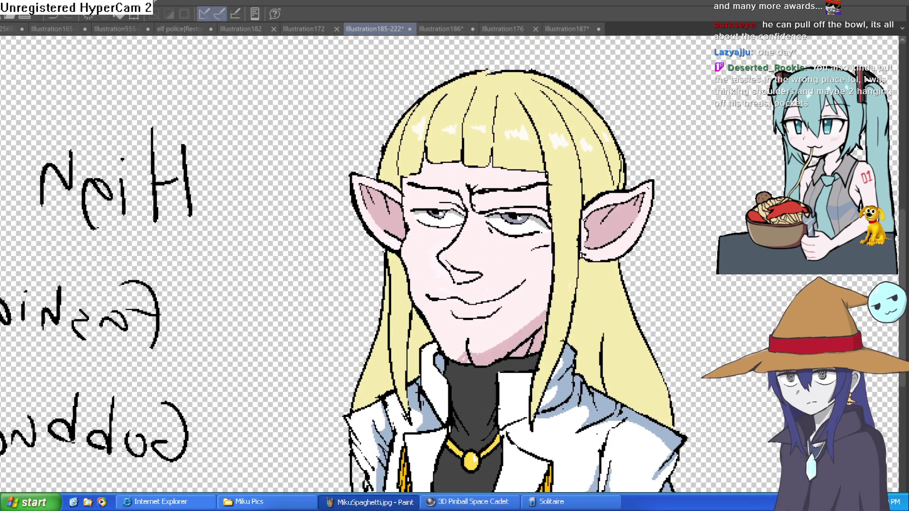
pyautogui.press('h')
pyautogui.press('h')
pyautogui.scroll(-3, 637, 146)
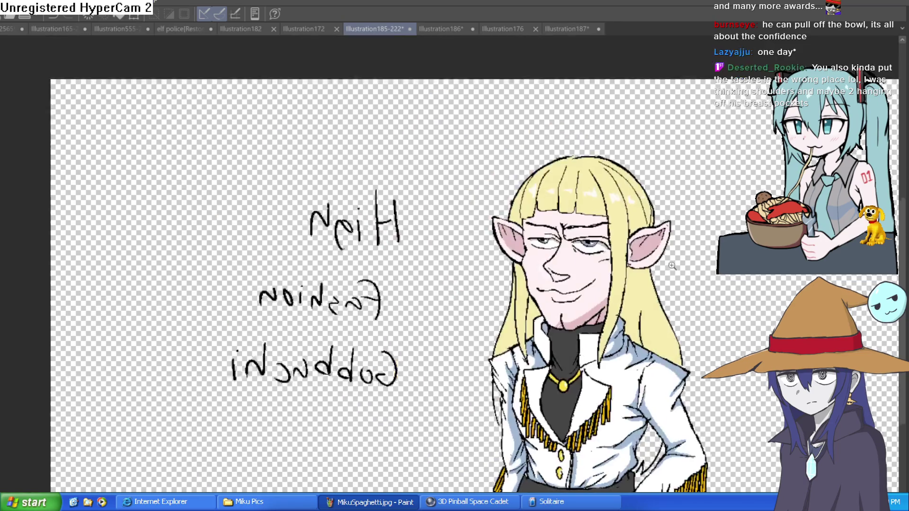
pyautogui.moveTo(637, 145)
pyautogui.mouseDown()
pyautogui.moveTo(624, 152)
pyautogui.moveTo(621, 173)
pyautogui.moveTo(578, 176)
pyautogui.mouseUp()
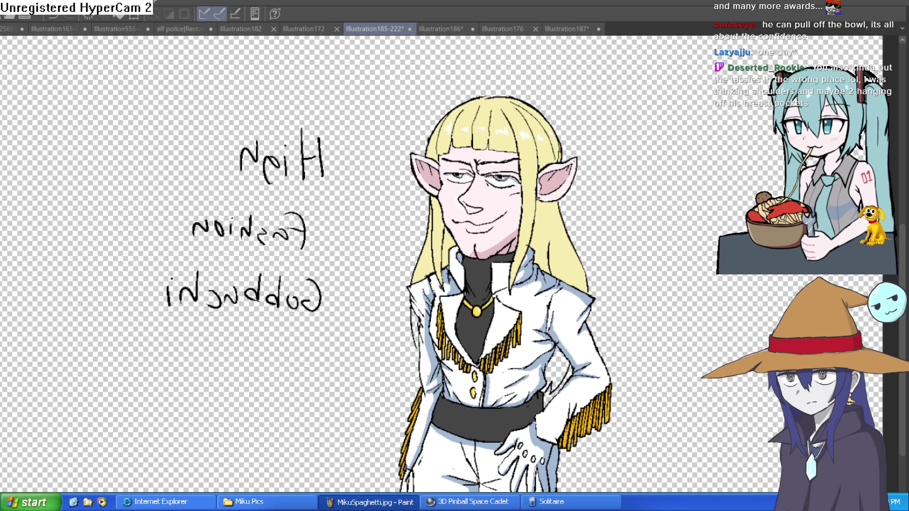
# Step: Zoom around the face and tilt the canvas view to see the whole drawing at an angle
pyautogui.scroll(3, 485, 199)
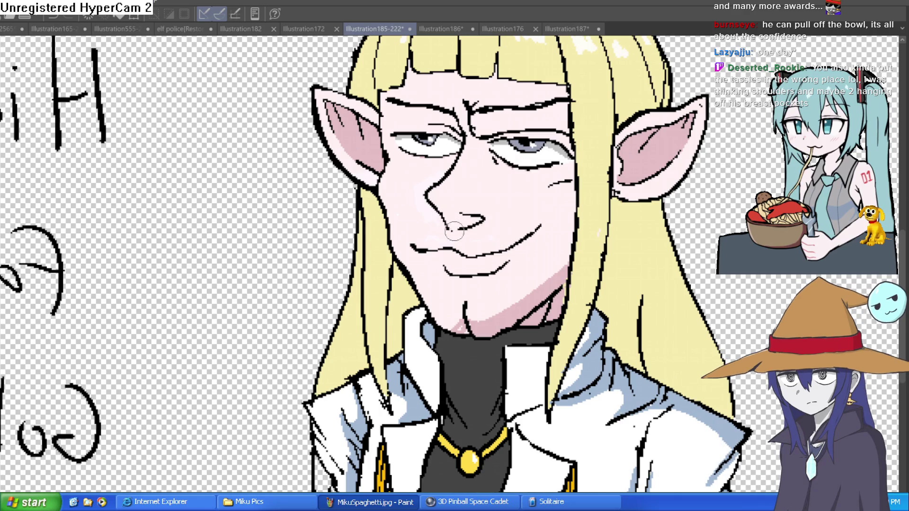
pyautogui.scroll(-5, 469, 223)
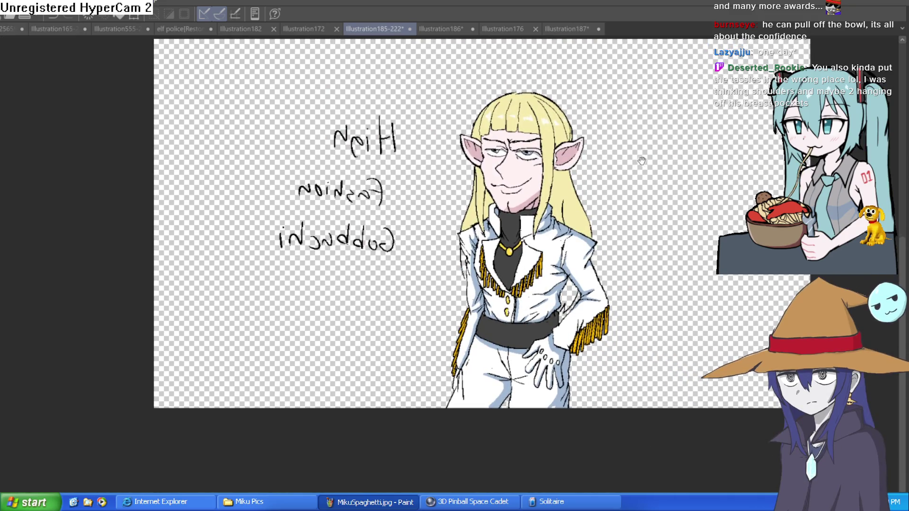
pyautogui.scroll(5, 620, 176)
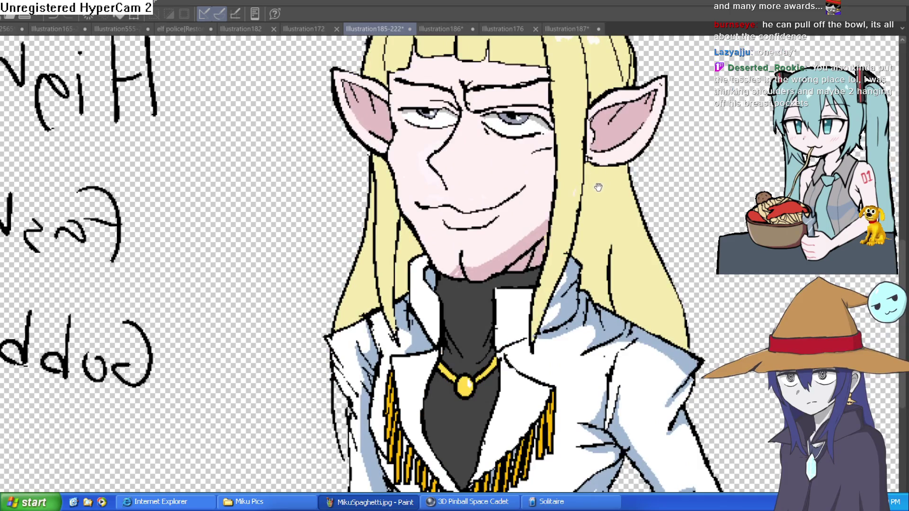
pyautogui.scroll(-2, 584, 203)
pyautogui.scroll(2, 564, 224)
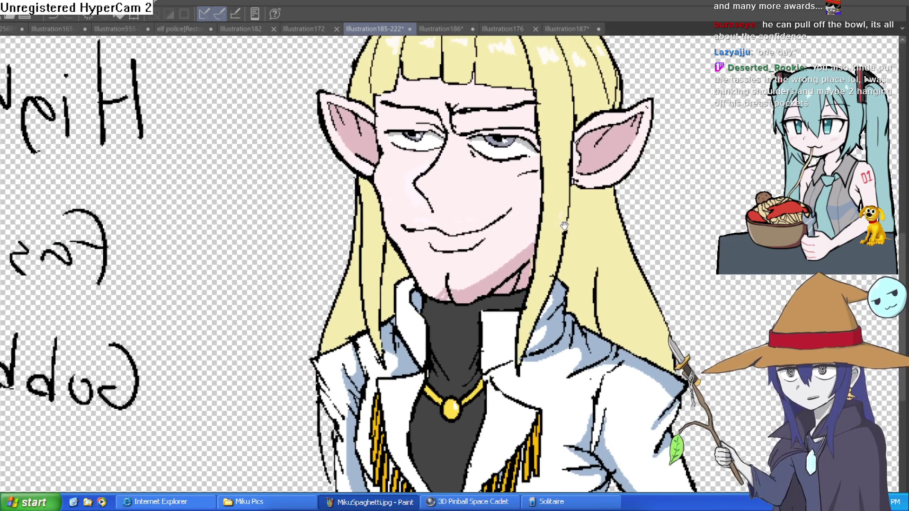
pyautogui.scroll(4, 478, 177)
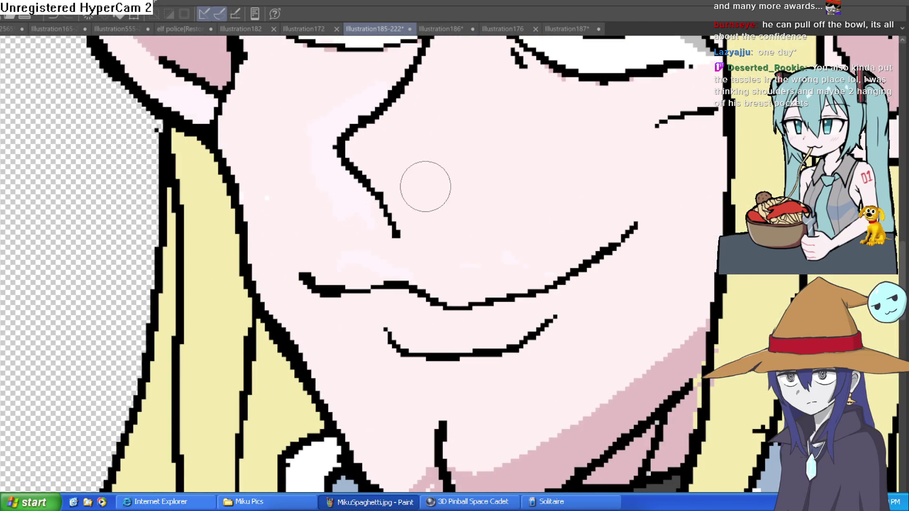
pyautogui.scroll(-4, 507, 200)
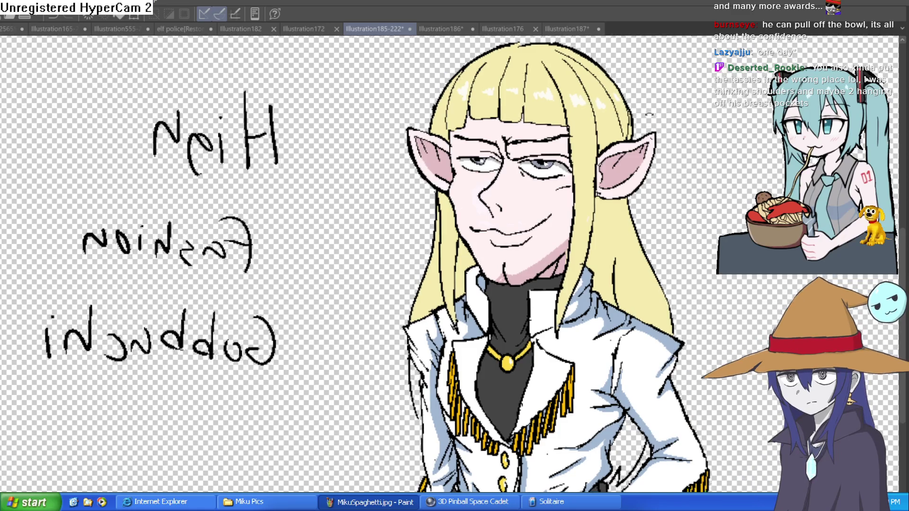
pyautogui.moveTo(679, 118); pyautogui.dragTo(580, 38)
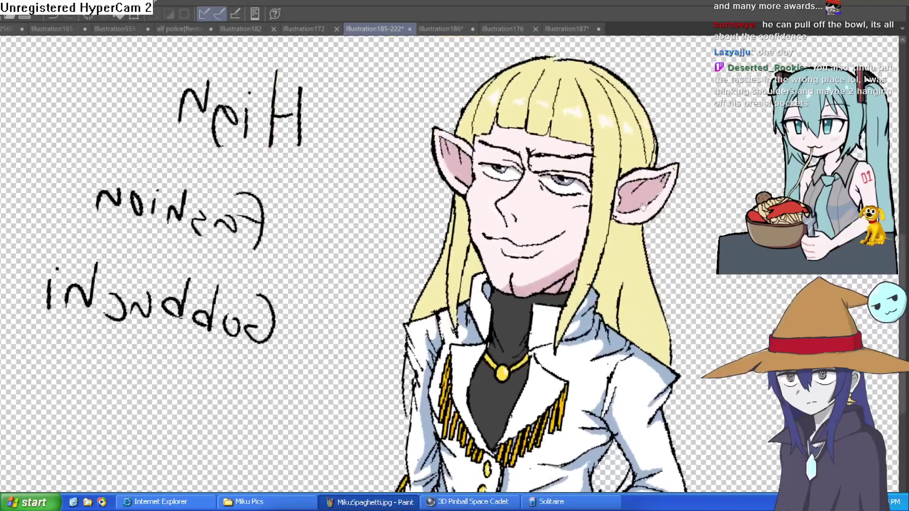
pyautogui.scroll(5, 575, 217)
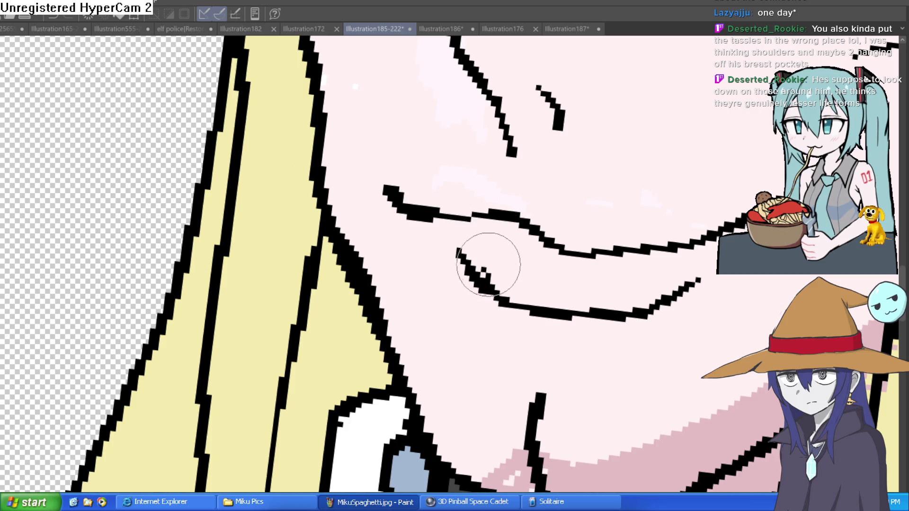
pyautogui.scroll(-5, 577, 283)
pyautogui.scroll(-4, 577, 283)
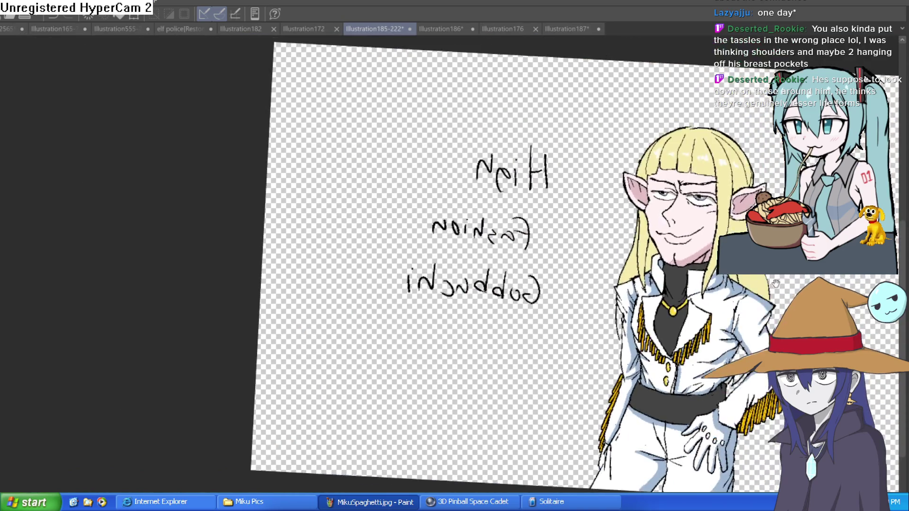
pyautogui.moveTo(776, 283); pyautogui.dragTo(635, 251)
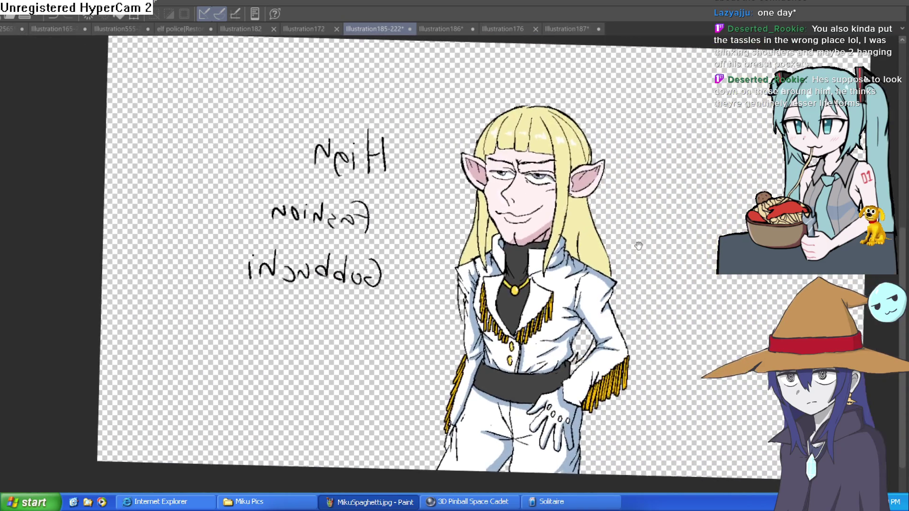
pyautogui.scroll(-2, 635, 255)
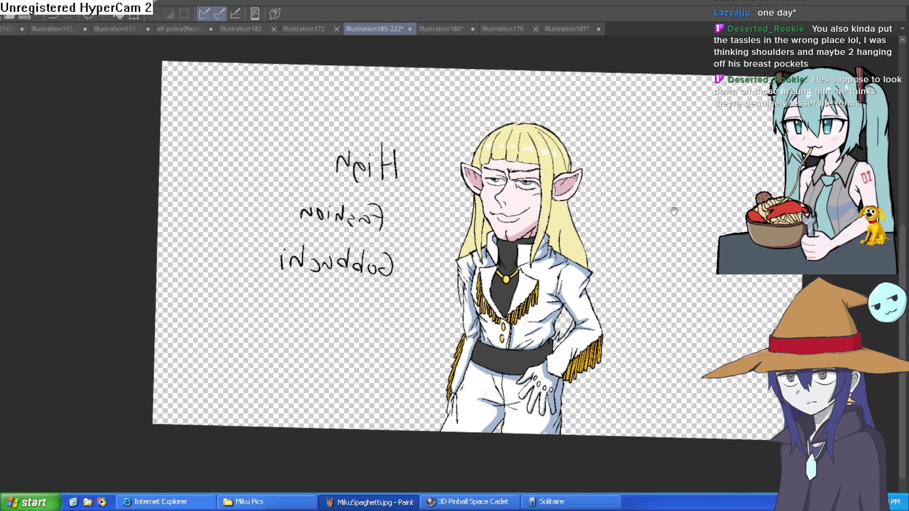
# Step: Fit the canvas upright and dab a light test stroke in the empty space right of the elf
pyautogui.hotkey('ctrl', '0')
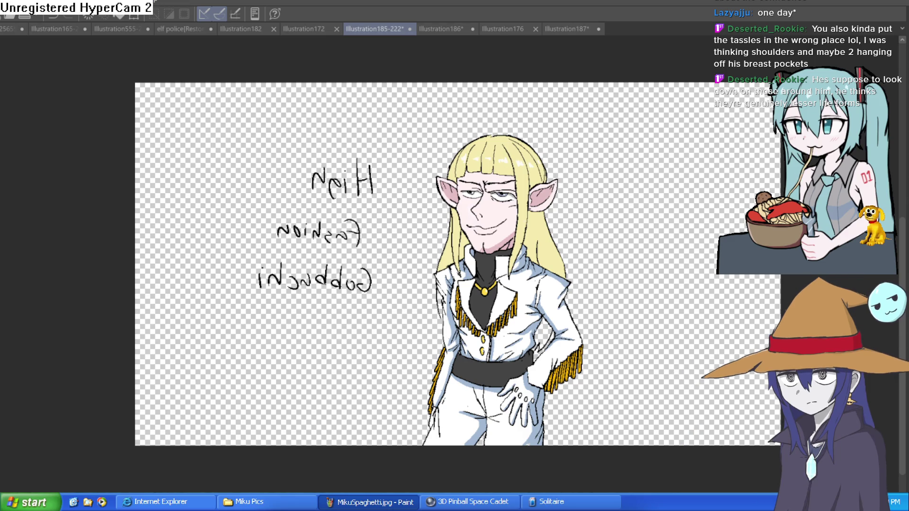
pyautogui.moveTo(623, 237); pyautogui.dragTo(669, 219)
pyautogui.moveTo(594, 223); pyautogui.dragTo(572, 211)
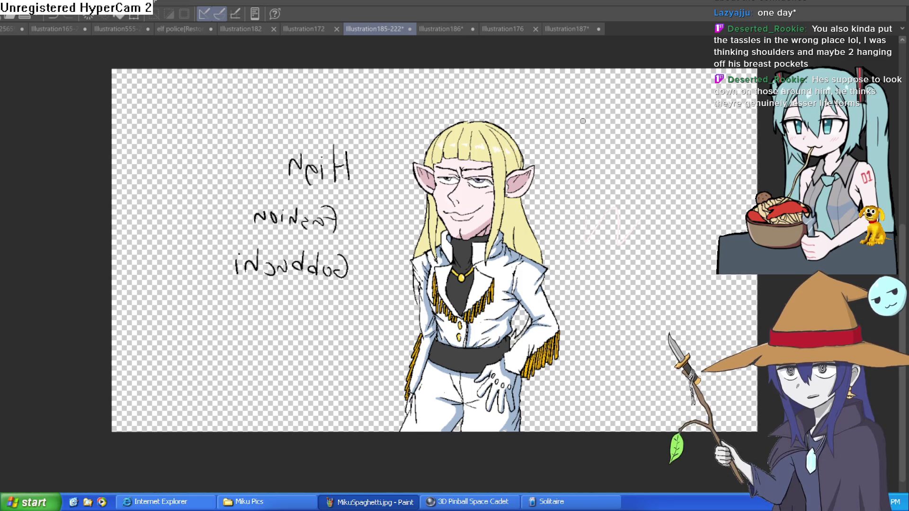
# Step: Extend the yellow hair fill beside the elf's jaw
pyautogui.scroll(5, 435, 186)
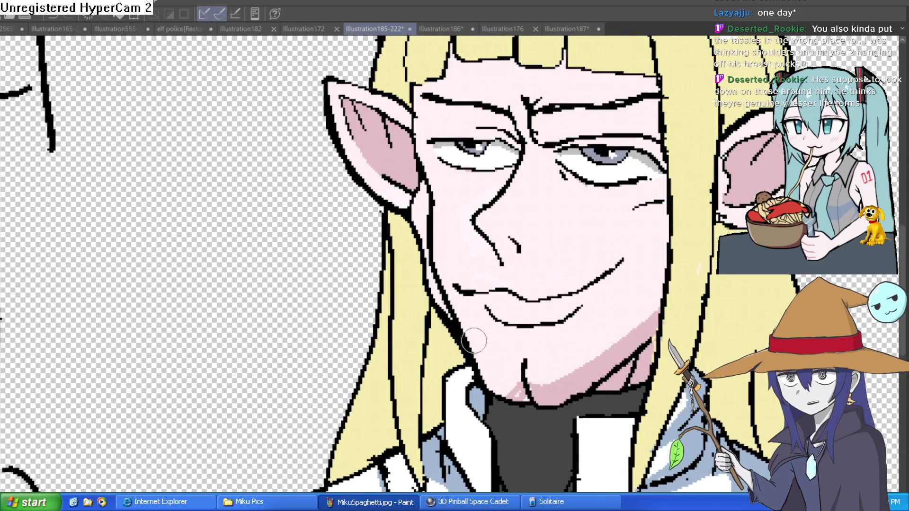
pyautogui.scroll(-2, 756, 284)
pyautogui.moveTo(755, 284); pyautogui.dragTo(589, 255)
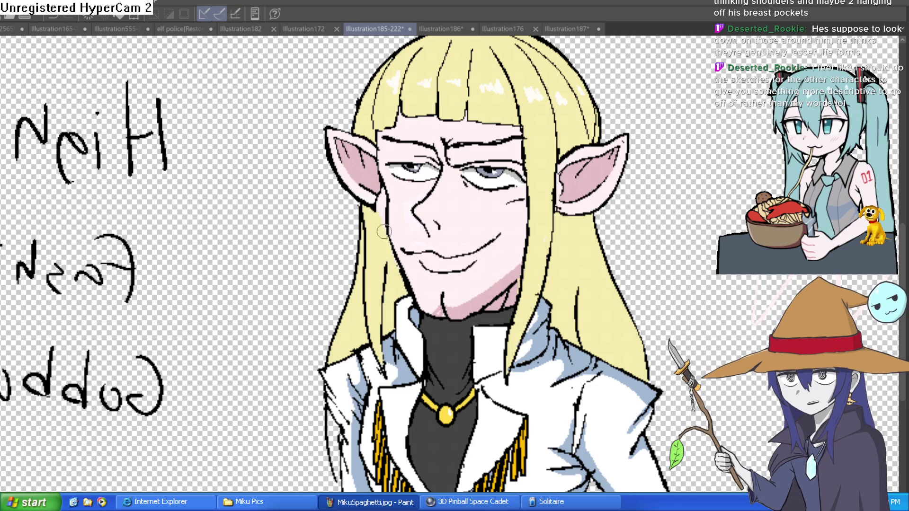
pyautogui.scroll(4, 407, 218)
pyautogui.moveTo(400, 242)
pyautogui.mouseDown()
pyautogui.moveTo(385, 197)
pyautogui.moveTo(376, 197)
pyautogui.moveTo(395, 142)
pyautogui.moveTo(395, 196)
pyautogui.moveTo(398, 138)
pyautogui.moveTo(401, 203)
pyautogui.moveTo(402, 193)
pyautogui.mouseUp()
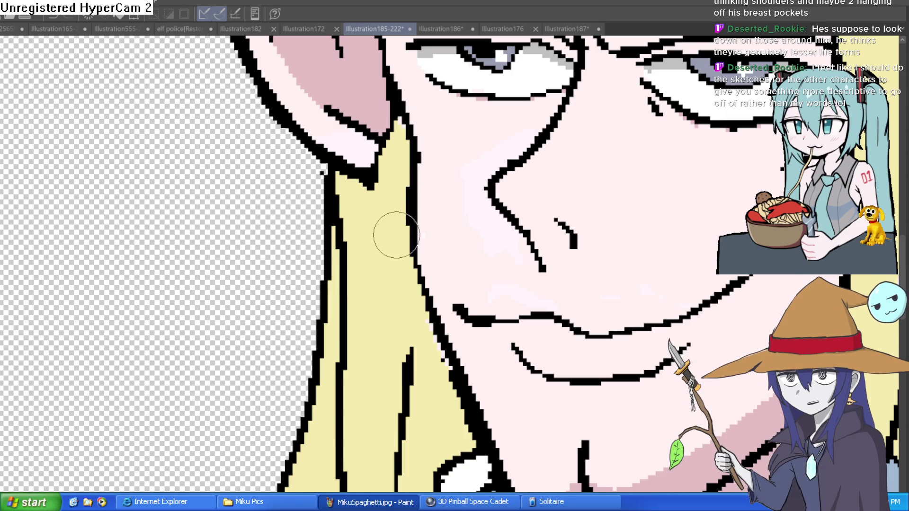
# Step: Outline hair strands beside the ear lobe and paint the lobe skin pink
pyautogui.scroll(-5, 390, 237)
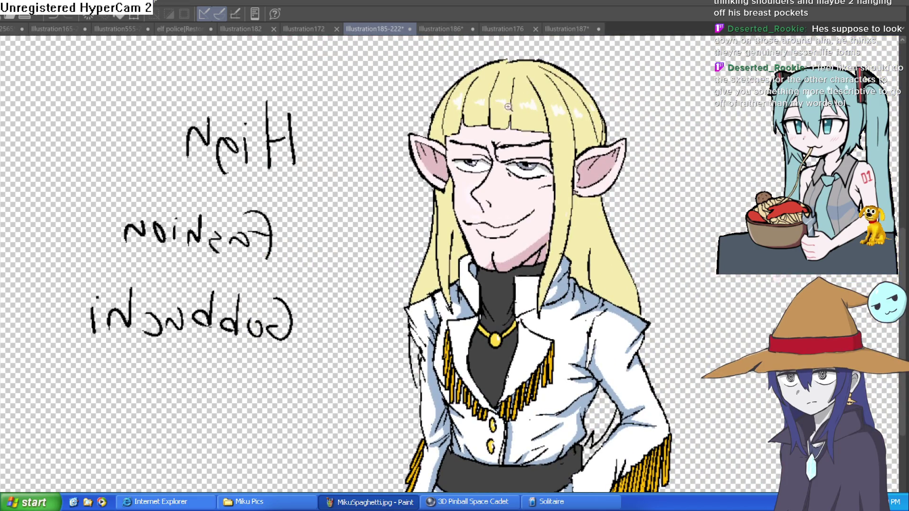
pyautogui.scroll(5, 444, 180)
pyautogui.moveTo(439, 222)
pyautogui.mouseDown()
pyautogui.moveTo(476, 228)
pyautogui.moveTo(444, 185)
pyautogui.mouseUp()
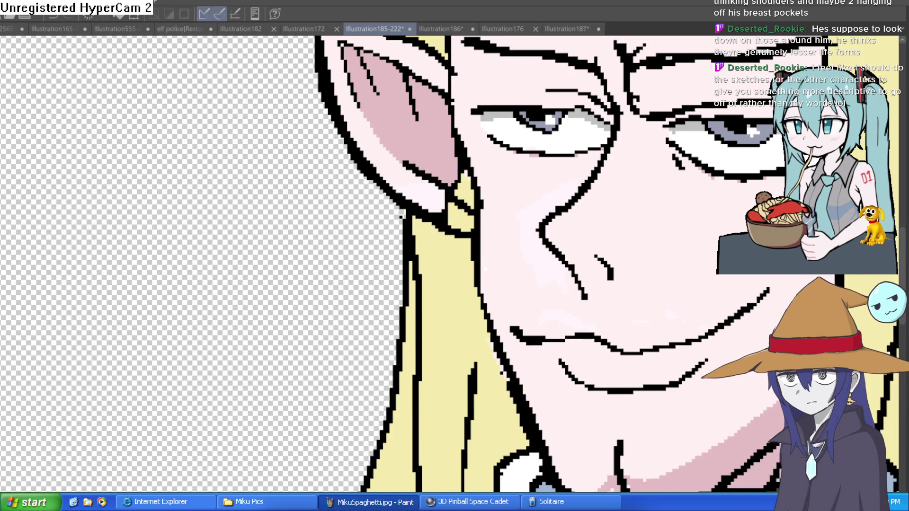
pyautogui.press('-')
pyautogui.press('-')
pyautogui.press('-')
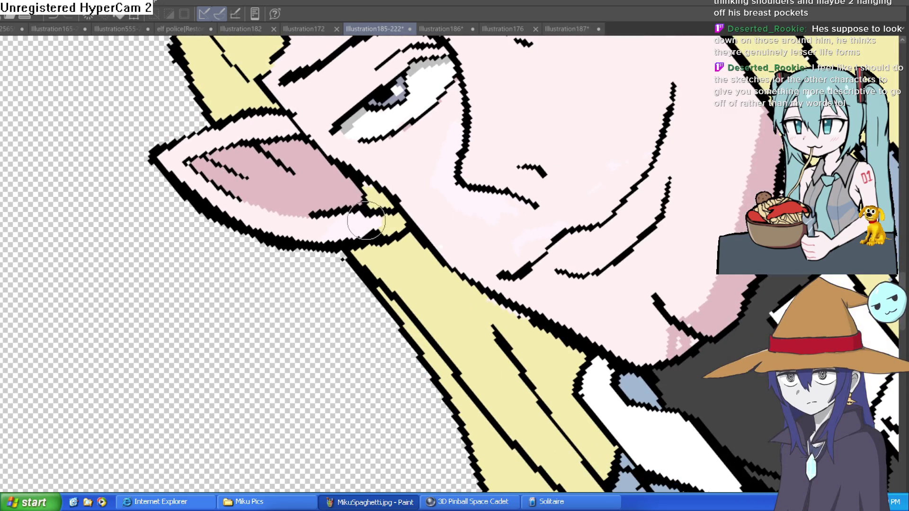
pyautogui.moveTo(389, 220)
pyautogui.mouseDown()
pyautogui.moveTo(400, 222)
pyautogui.moveTo(374, 231)
pyautogui.moveTo(390, 226)
pyautogui.mouseUp()
# Step: Straighten and recentre the view on the face, then lasso around the right-hand ear
pyautogui.hotkey('ctrl', '0')
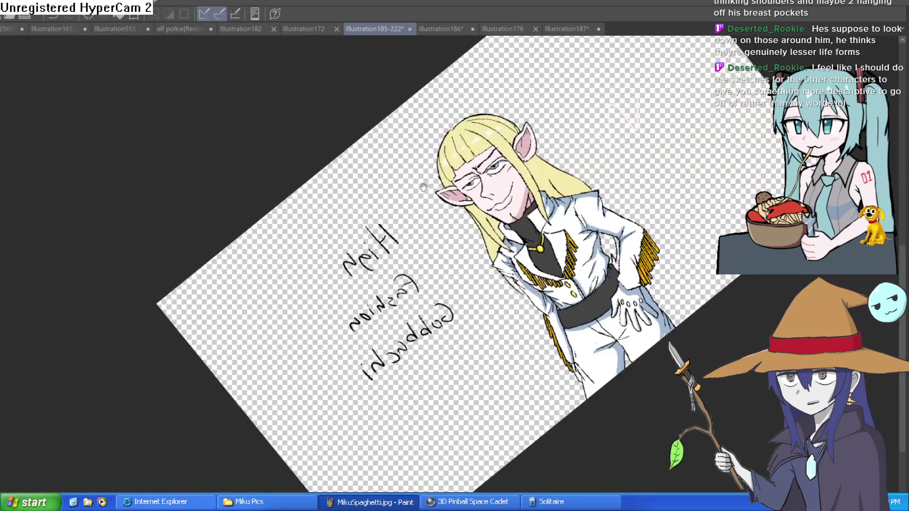
pyautogui.moveTo(671, 288)
pyautogui.mouseDown()
pyautogui.moveTo(588, 258)
pyautogui.moveTo(611, 232)
pyautogui.mouseUp()
pyautogui.press('h')
pyautogui.press('h')
pyautogui.scroll(5, 622, 202)
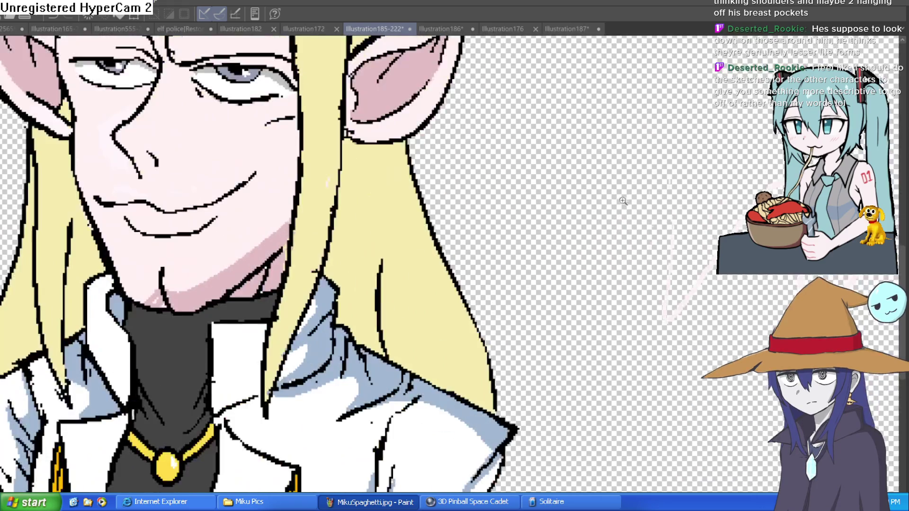
pyautogui.scroll(-5, 623, 203)
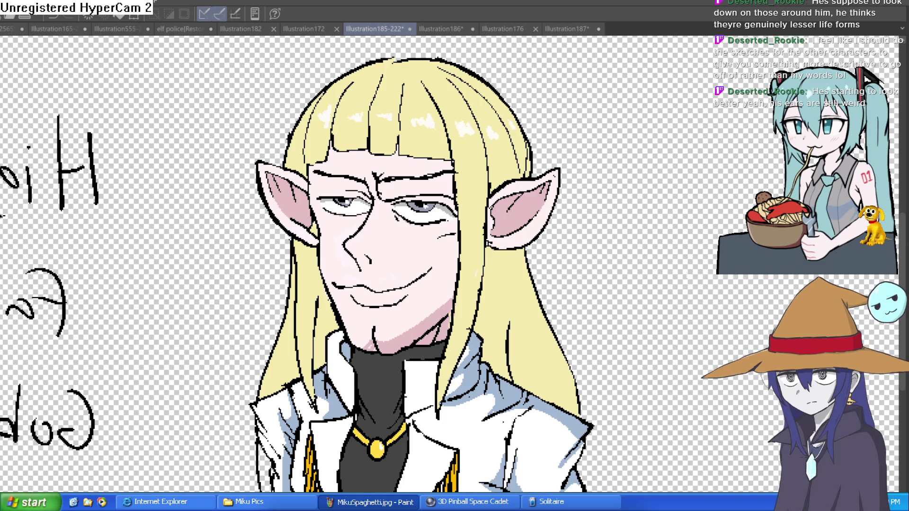
pyautogui.scroll(-5, 739, 292)
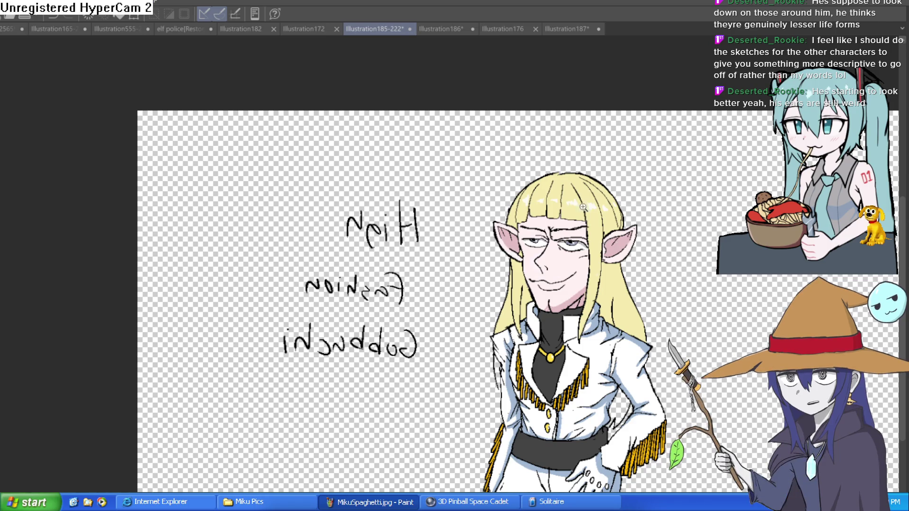
pyautogui.scroll(4, 612, 248)
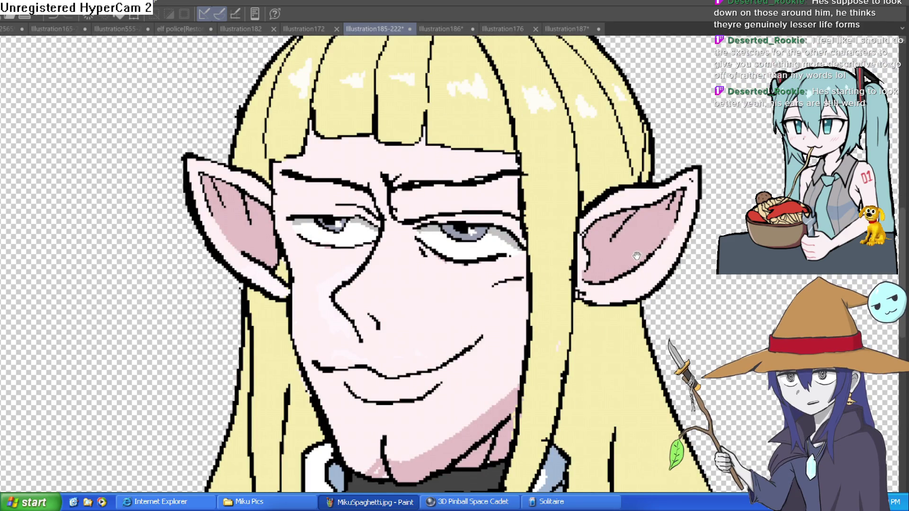
pyautogui.scroll(-4, 615, 246)
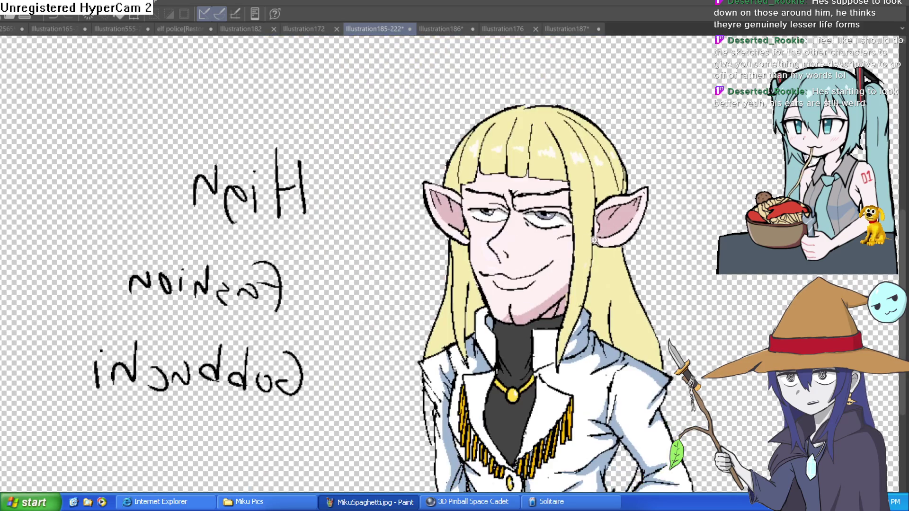
pyautogui.scroll(2, 577, 246)
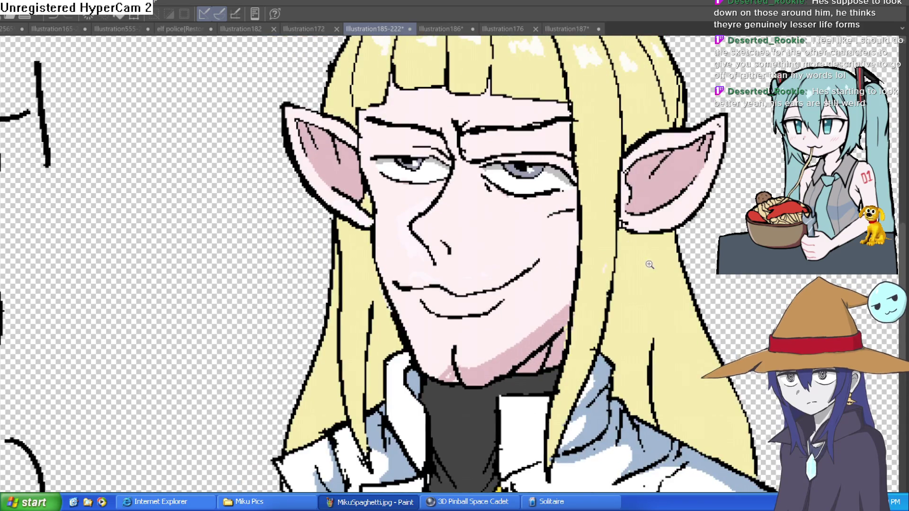
pyautogui.scroll(-1, 653, 260)
pyautogui.moveTo(691, 266); pyautogui.dragTo(623, 243)
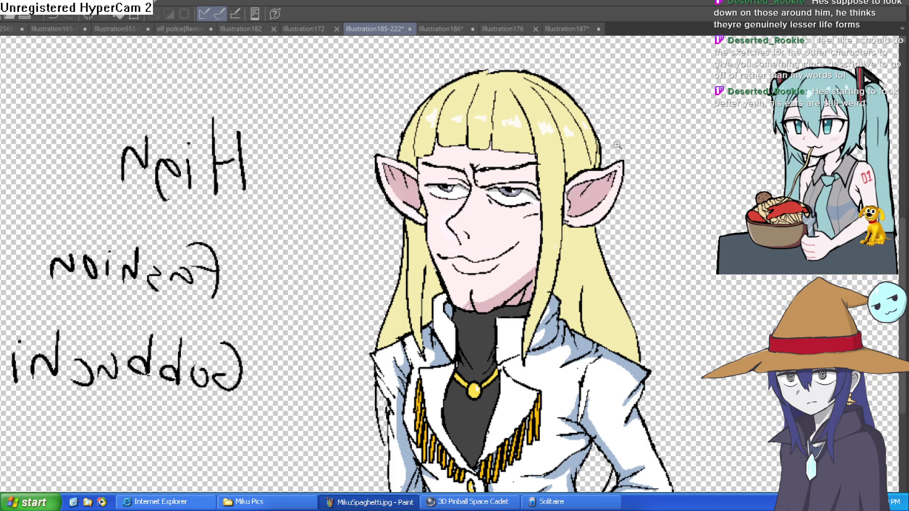
pyautogui.scroll(3, 621, 146)
pyautogui.moveTo(624, 160); pyautogui.dragTo(564, 202)
pyautogui.moveTo(500, 233)
pyautogui.mouseDown()
pyautogui.moveTo(481, 300)
pyautogui.moveTo(487, 366)
pyautogui.moveTo(561, 367)
pyautogui.moveTo(668, 250)
pyautogui.moveTo(646, 163)
pyautogui.mouseUp()
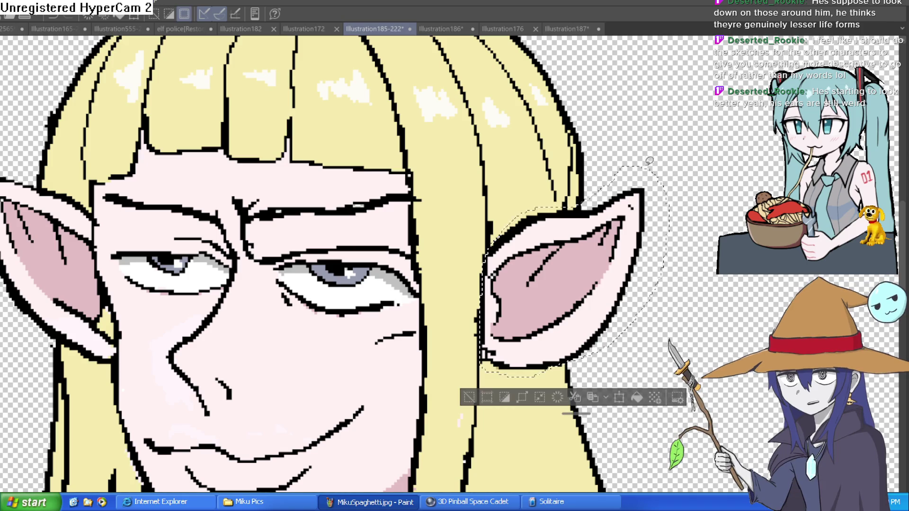
# Step: Delete the selected right-hand ear, undoing and redoing until it is removed
pyautogui.press('Delete')
pyautogui.hotkey('ctrl', 'd')
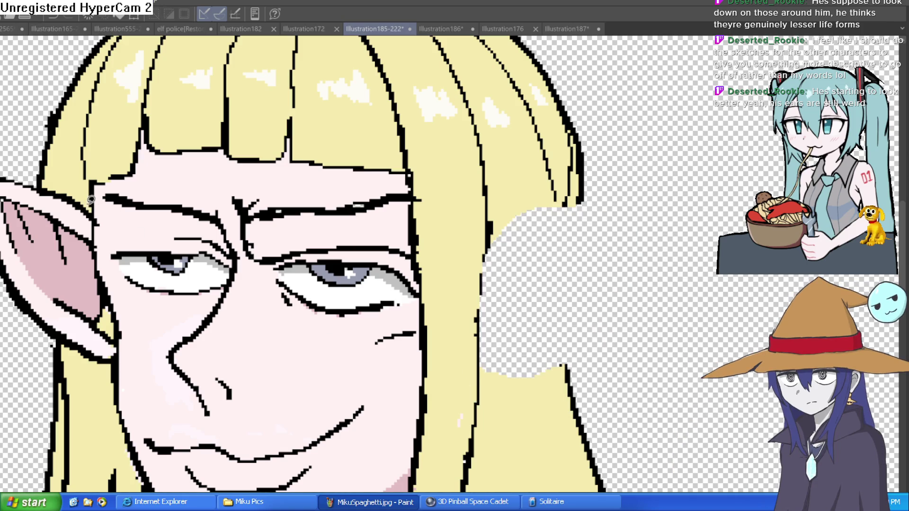
pyautogui.hotkey('ctrl', 'z')
pyautogui.hotkey('ctrl', 'z')
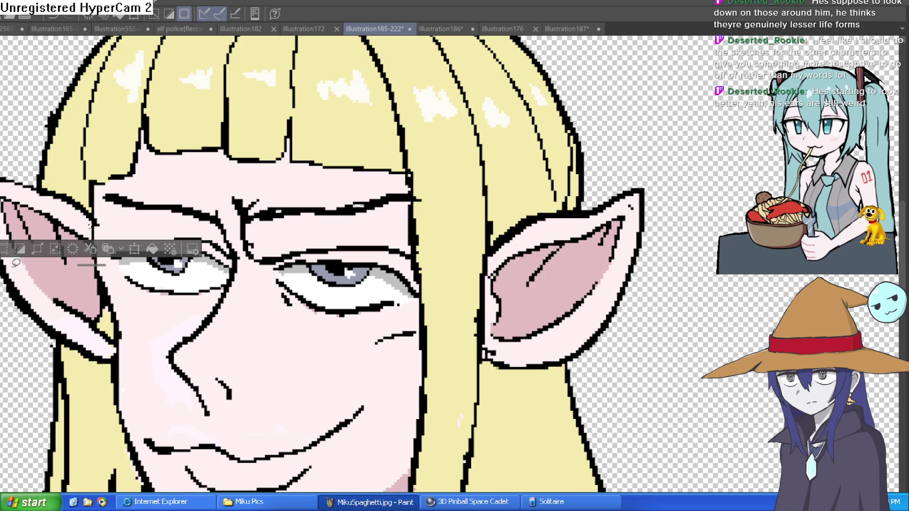
pyautogui.hotkey('ctrl', 'd')
pyautogui.hotkey('ctrl', 'z')
pyautogui.hotkey('ctrl', 'y')
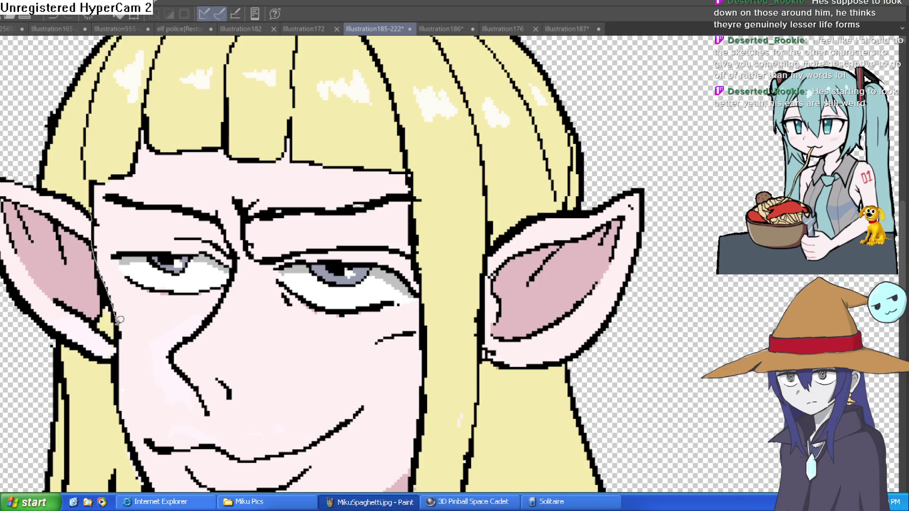
# Step: Lasso and delete the left-hand ear, deselect, then mirror the view to check
pyautogui.moveTo(109, 362); pyautogui.dragTo(34, 317)
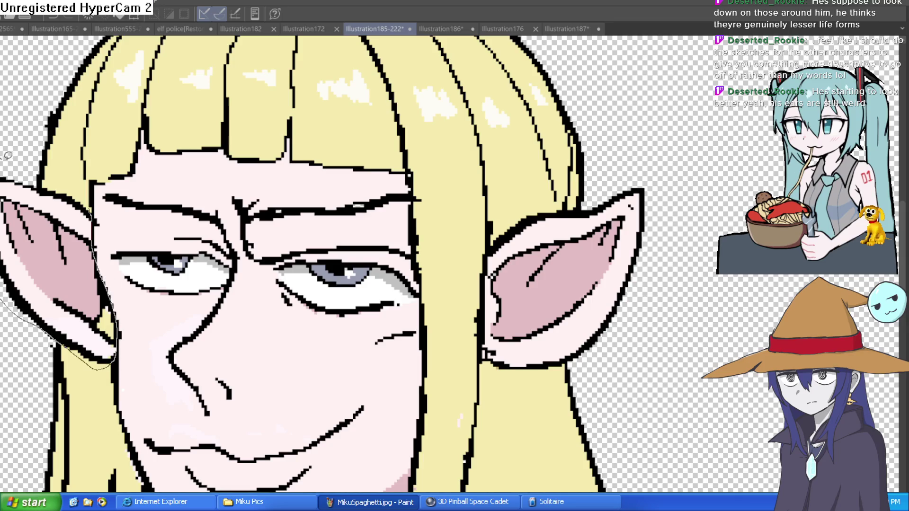
pyautogui.moveTo(41, 181); pyautogui.dragTo(94, 208)
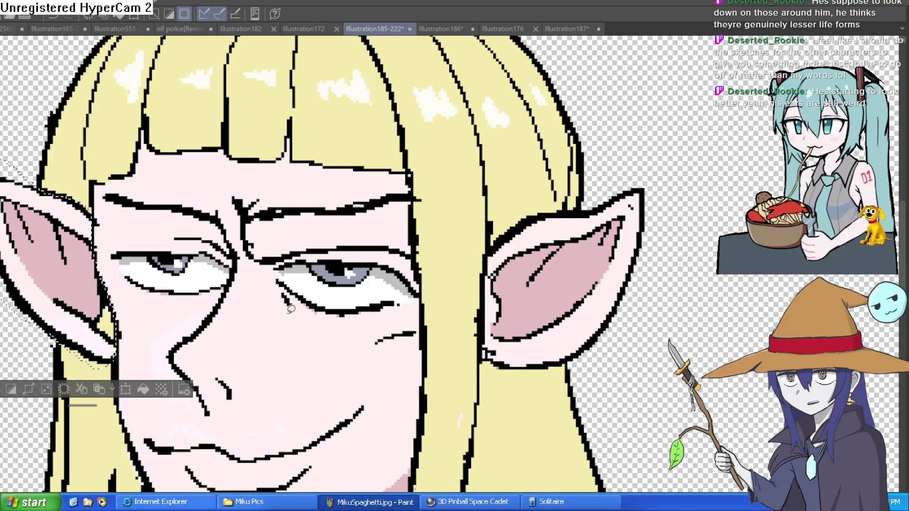
pyautogui.press('Delete')
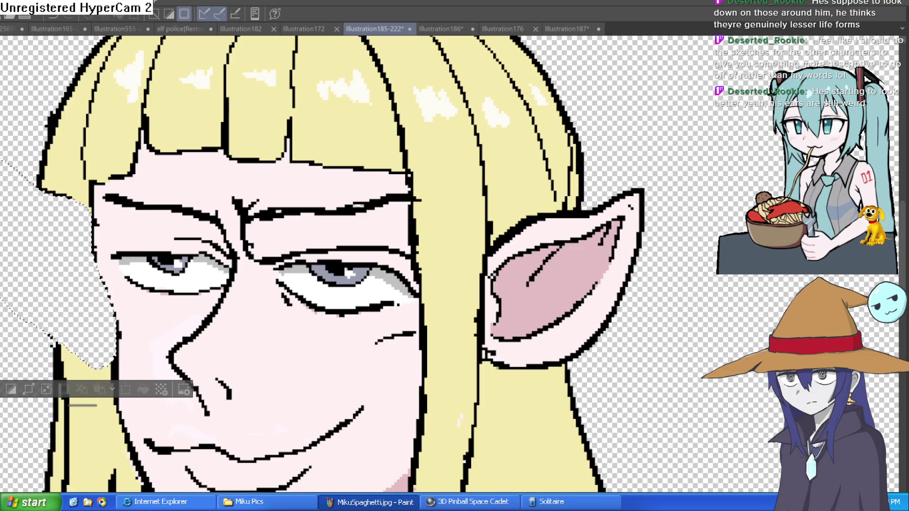
pyautogui.click(568, 291)
pyautogui.hotkey('ctrl', 'd')
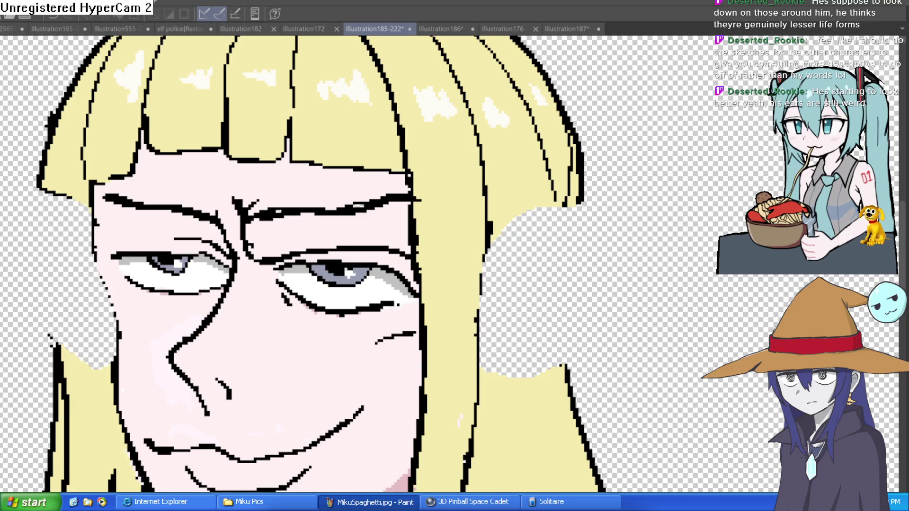
pyautogui.scroll(-5, 574, 325)
pyautogui.press('h')
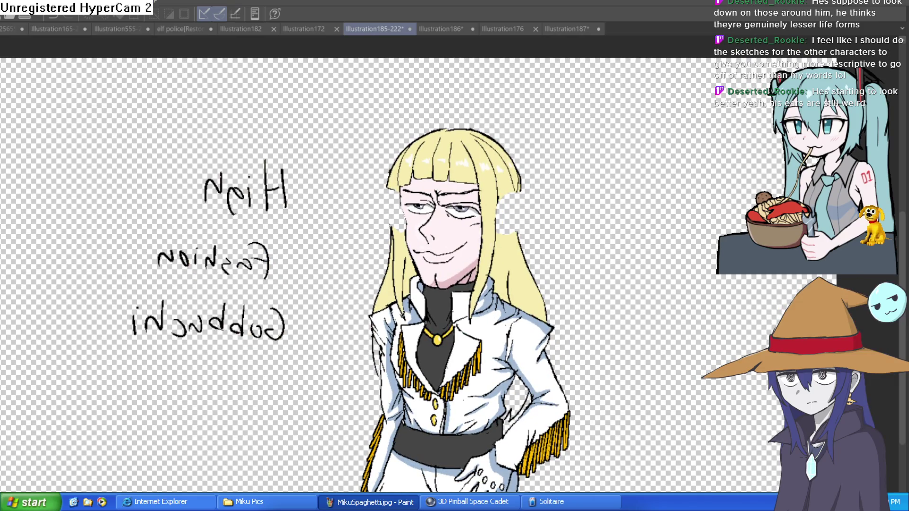
# Step: Draw the upper outline and pointed tip of the new right ear, redoing a misplaced stroke
pyautogui.scroll(3, 511, 222)
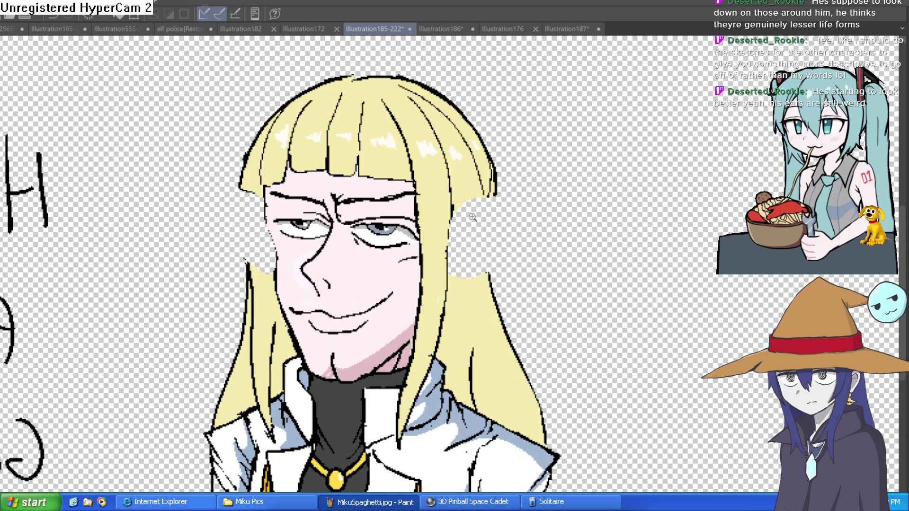
pyautogui.scroll(3, 478, 220)
pyautogui.moveTo(421, 240)
pyautogui.mouseDown()
pyautogui.moveTo(575, 161)
pyautogui.moveTo(625, 185)
pyautogui.moveTo(488, 350)
pyautogui.moveTo(421, 367)
pyautogui.moveTo(469, 346)
pyautogui.moveTo(545, 279)
pyautogui.moveTo(578, 228)
pyautogui.mouseUp()
pyautogui.hotkey('ctrl', 'z')
pyautogui.moveTo(580, 183)
pyautogui.mouseDown()
pyautogui.moveTo(609, 146)
pyautogui.moveTo(630, 170)
pyautogui.moveTo(575, 230)
pyautogui.mouseUp()
# Step: Draw a long pointed ear on the left of the face and enlarge the brush
pyautogui.scroll(-3, 641, 249)
pyautogui.scroll(5, 556, 248)
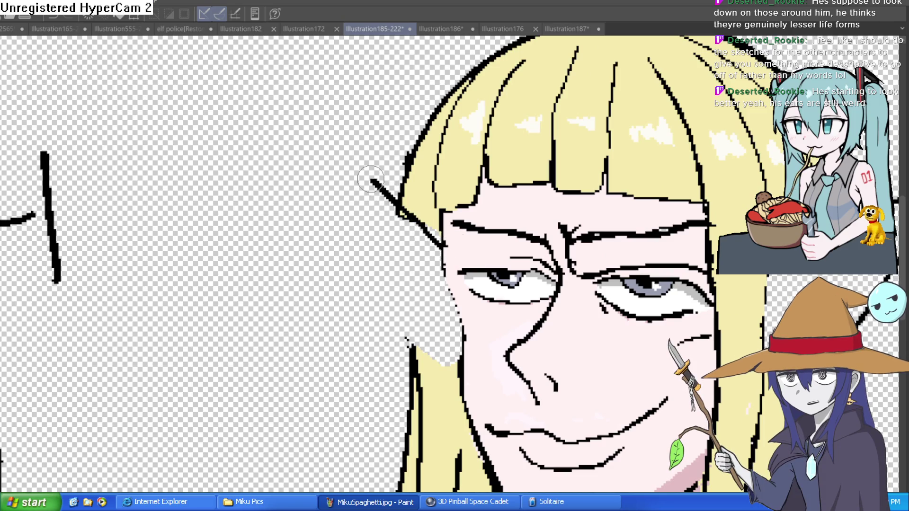
pyautogui.moveTo(441, 248)
pyautogui.mouseDown()
pyautogui.moveTo(393, 210)
pyautogui.moveTo(338, 197)
pyautogui.moveTo(381, 269)
pyautogui.moveTo(453, 354)
pyautogui.mouseUp()
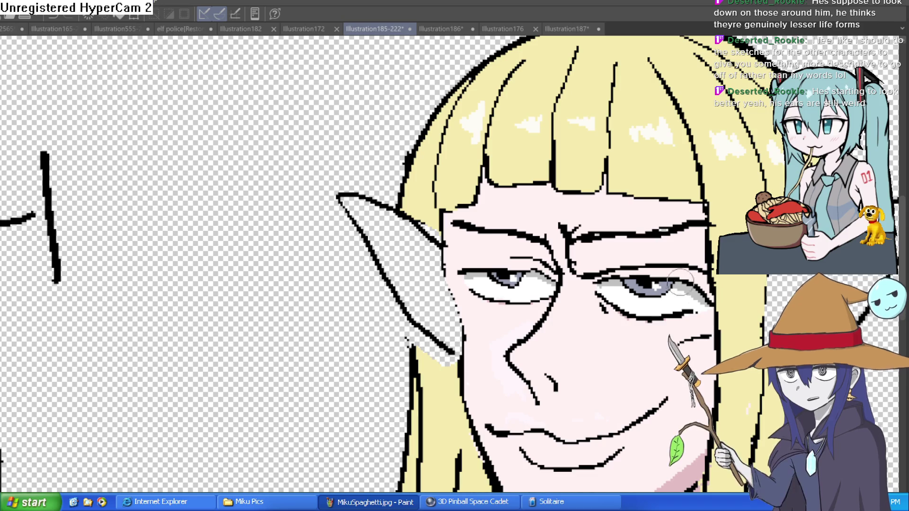
pyautogui.hscroll(5, 514, 298)
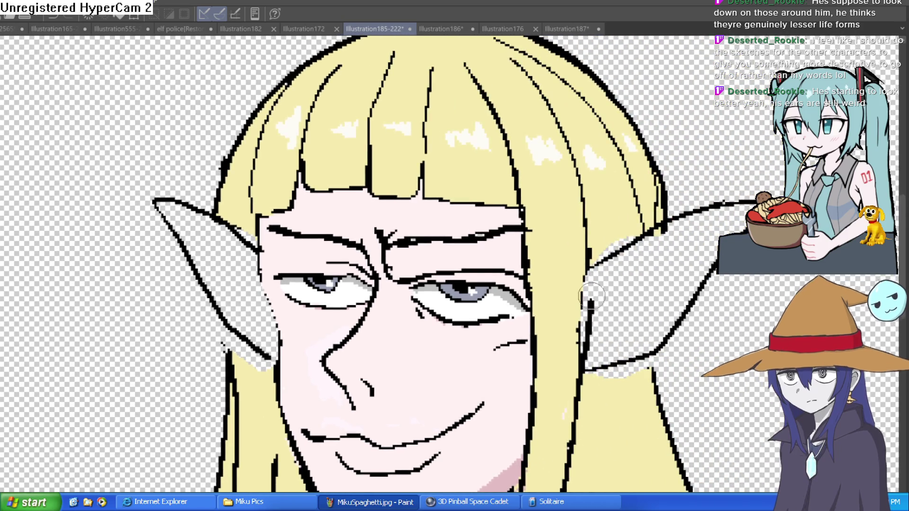
pyautogui.scroll(-3, 718, 295)
pyautogui.scroll(5, 630, 286)
pyautogui.scroll(-2, 627, 286)
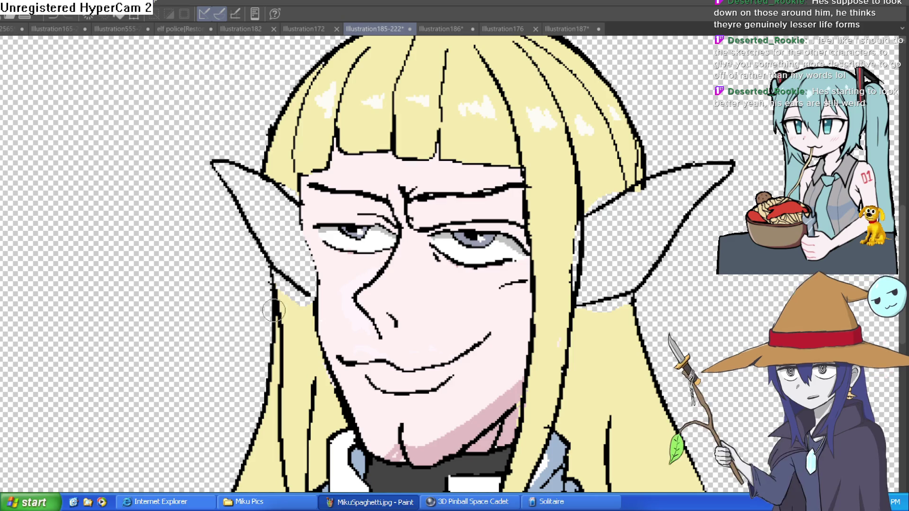
pyautogui.press(']')
pyautogui.press(']')
pyautogui.press(']')
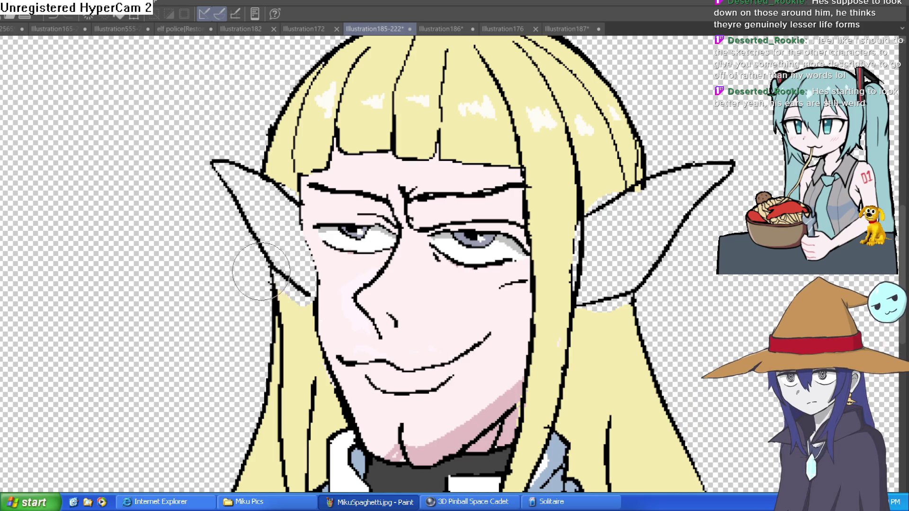
pyautogui.scroll(-3, 538, 273)
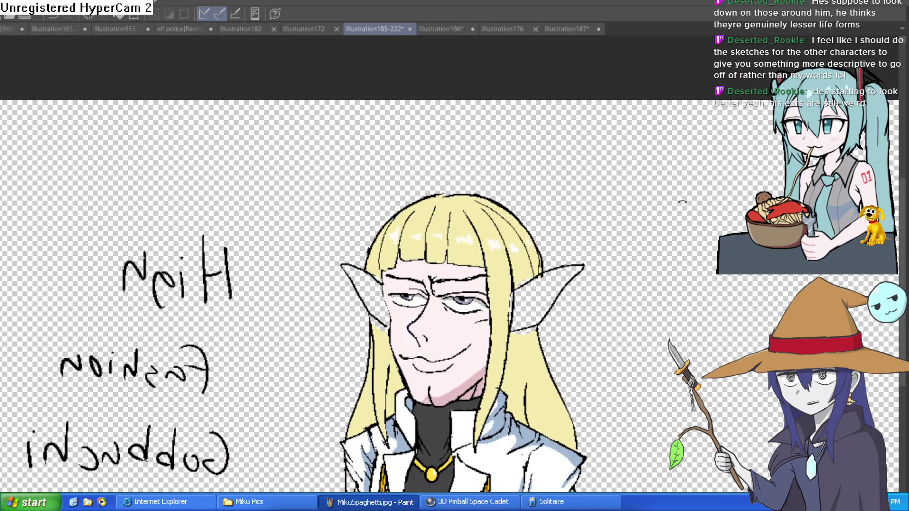
# Step: Add inner-ear lines near the tip and along the lower edge of the right ear
pyautogui.moveTo(682, 202); pyautogui.dragTo(684, 209)
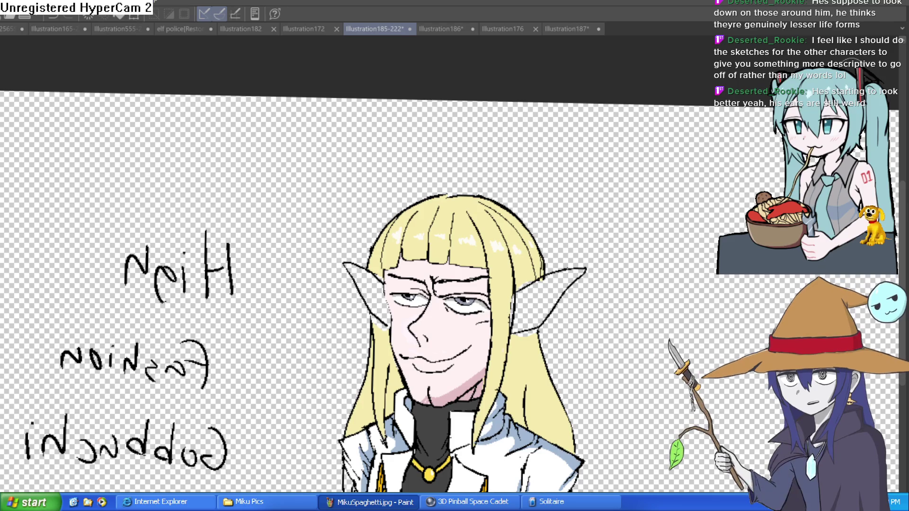
pyautogui.scroll(-1, 504, 276)
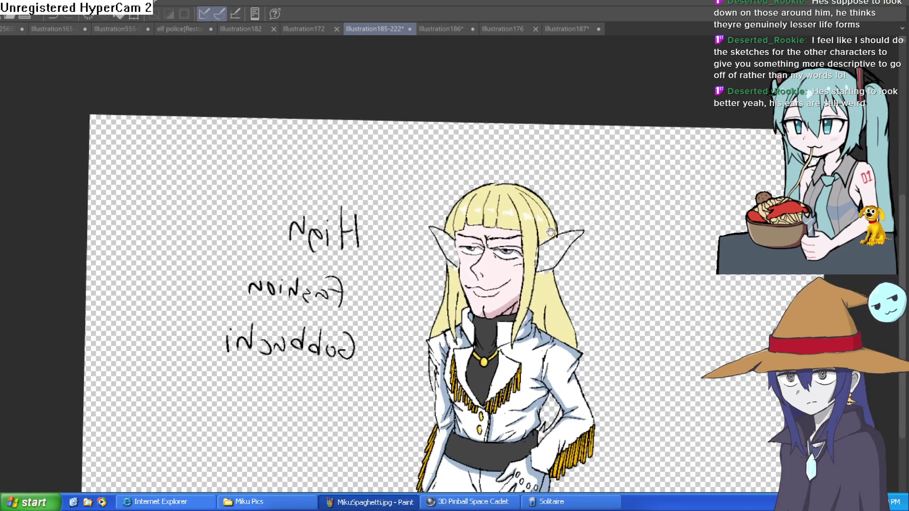
pyautogui.scroll(4, 504, 276)
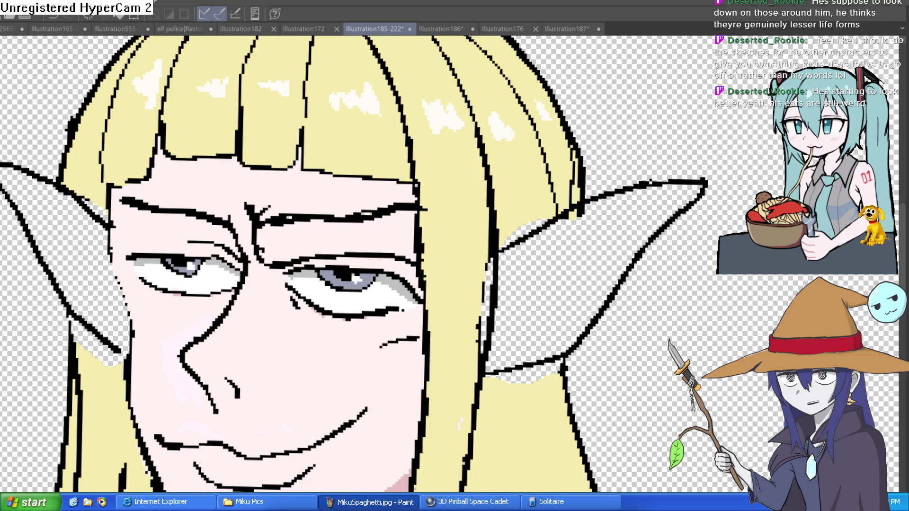
pyautogui.moveTo(658, 205)
pyautogui.mouseDown()
pyautogui.moveTo(620, 233)
pyautogui.moveTo(629, 242)
pyautogui.mouseUp()
pyautogui.moveTo(493, 352); pyautogui.dragTo(574, 319)
pyautogui.moveTo(580, 244); pyautogui.dragTo(548, 283)
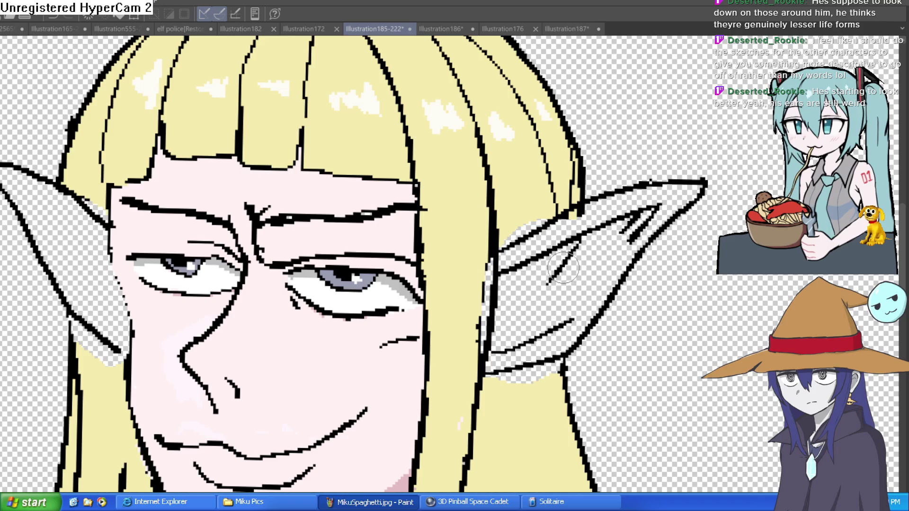
# Step: Hatch the inside of the left ear, then reset rotation and view the whole elf
pyautogui.press('^')
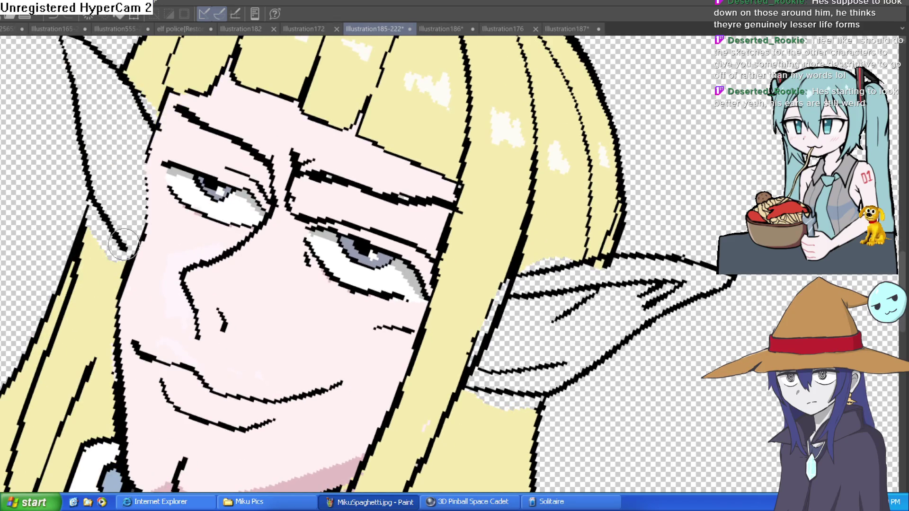
pyautogui.press('-')
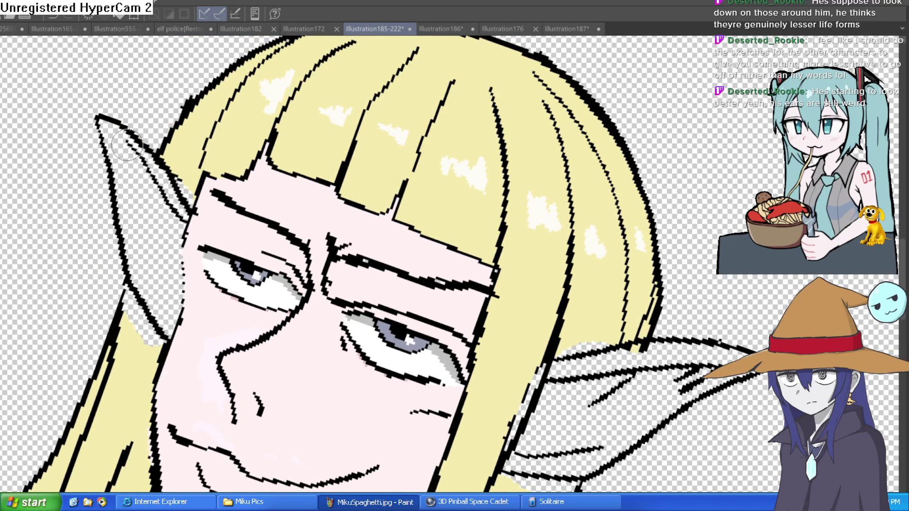
pyautogui.moveTo(117, 148); pyautogui.dragTo(137, 190)
pyautogui.moveTo(150, 269); pyautogui.dragTo(167, 310)
pyautogui.moveTo(157, 280); pyautogui.dragTo(175, 325)
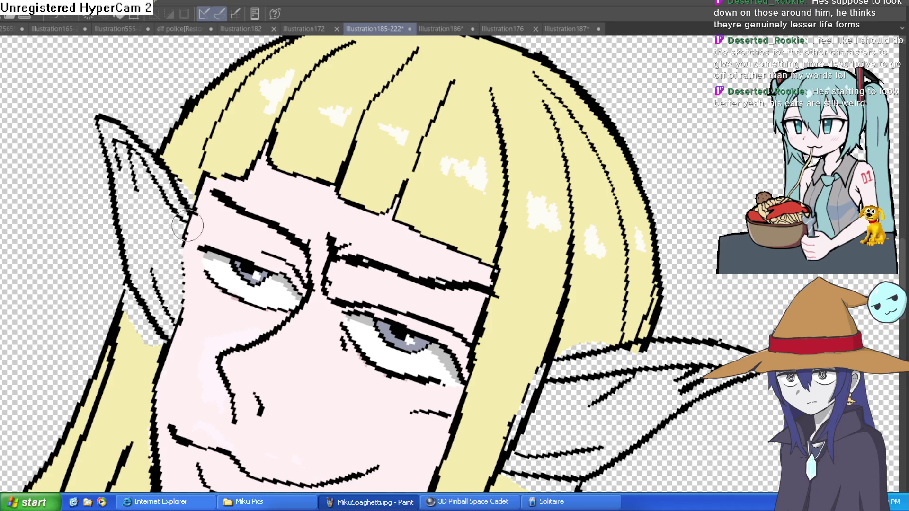
pyautogui.scroll(-3, 182, 258)
pyautogui.press('-')
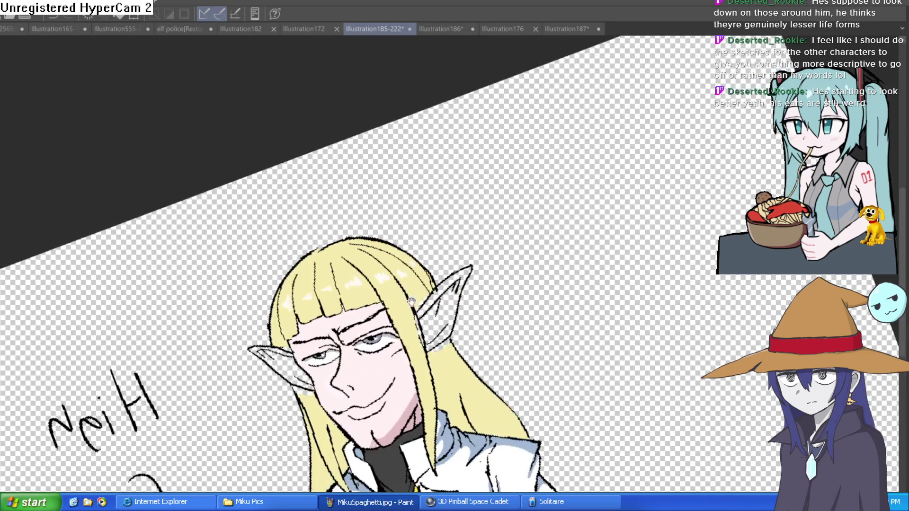
pyautogui.scroll(3, 474, 373)
pyautogui.moveTo(473, 373)
pyautogui.mouseDown()
pyautogui.moveTo(529, 352)
pyautogui.moveTo(473, 283)
pyautogui.mouseUp()
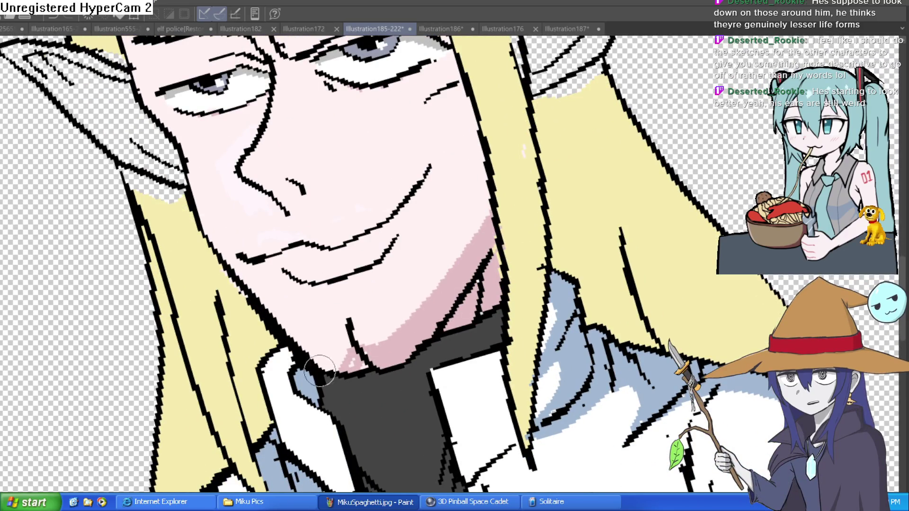
pyautogui.moveTo(366, 372)
pyautogui.mouseDown()
pyautogui.moveTo(471, 280)
pyautogui.moveTo(492, 274)
pyautogui.mouseUp()
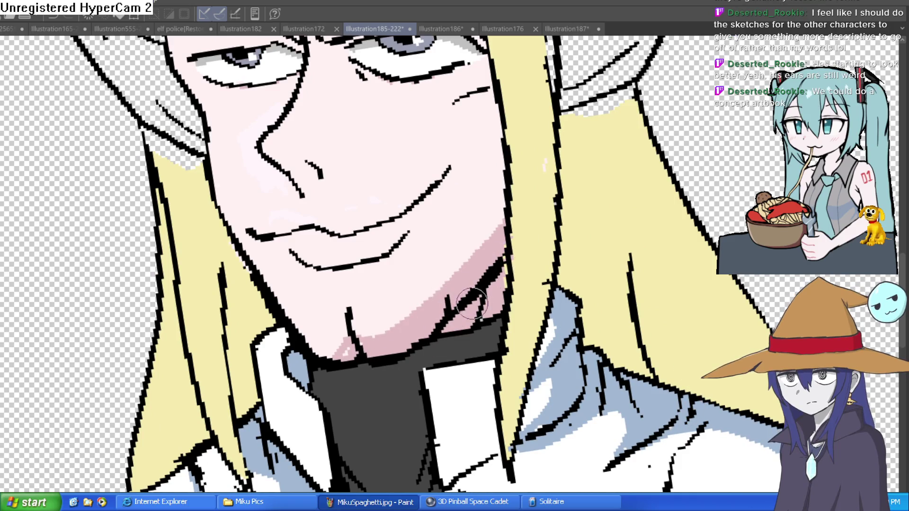
pyautogui.scroll(-10, 539, 272)
pyautogui.moveTo(654, 272); pyautogui.dragTo(613, 254)
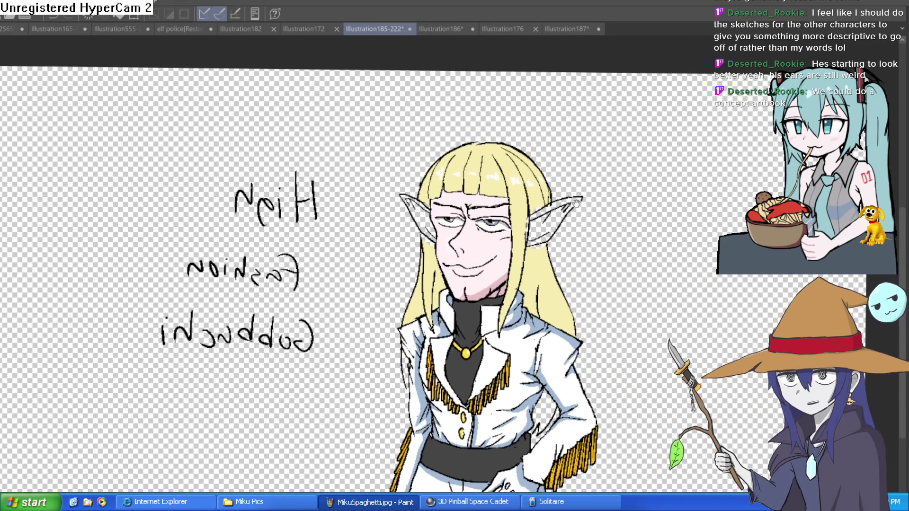
# Step: Zoom in and out to review the reworked long-haired elf
pyautogui.scroll(5, 470, 217)
pyautogui.scroll(-2, 521, 216)
pyautogui.scroll(3, 602, 213)
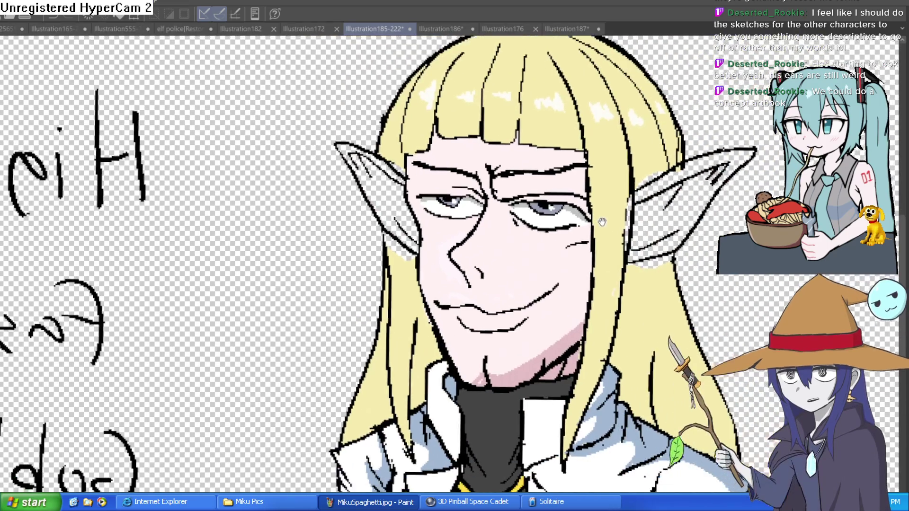
pyautogui.scroll(-2, 603, 212)
pyautogui.scroll(-2, 634, 199)
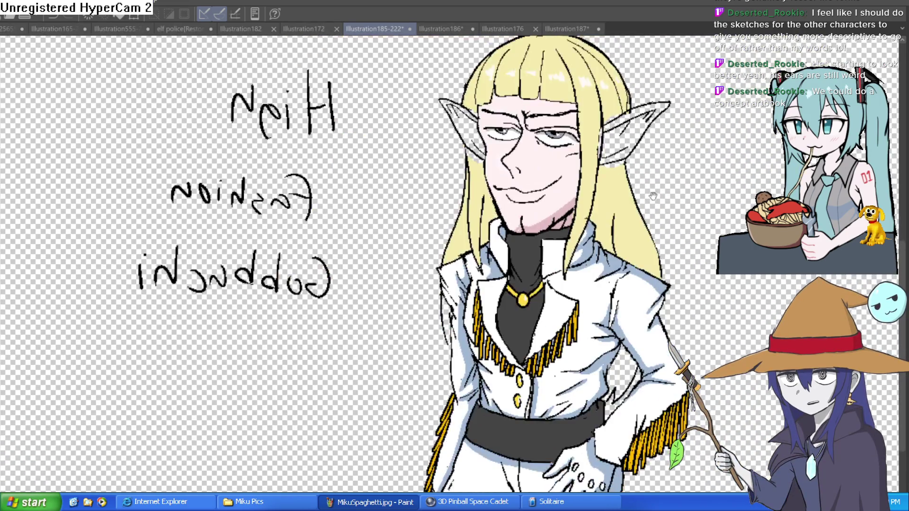
pyautogui.scroll(1, 648, 179)
pyautogui.scroll(-3, 647, 204)
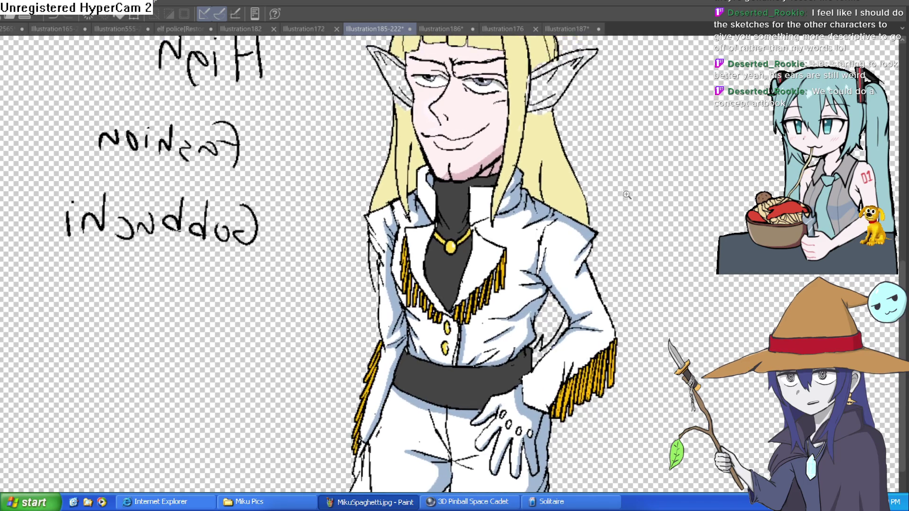
pyautogui.scroll(-1, 646, 198)
pyautogui.scroll(1, 644, 213)
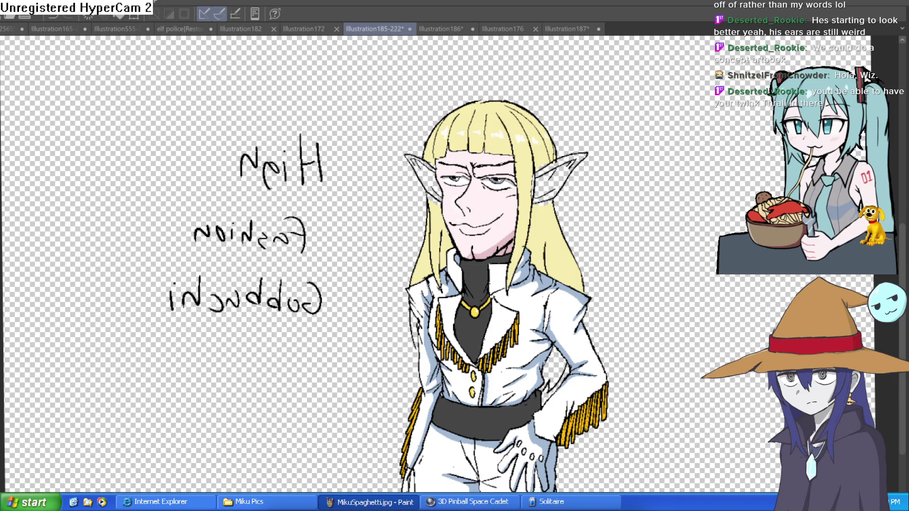
# Step: Undo a stray test stroke, save the elf under a new name, and open the older tab
pyautogui.moveTo(631, 245)
pyautogui.mouseDown()
pyautogui.moveTo(639, 224)
pyautogui.moveTo(671, 235)
pyautogui.mouseUp()
pyautogui.hotkey('ctrl', 'z')
pyautogui.press('Return')
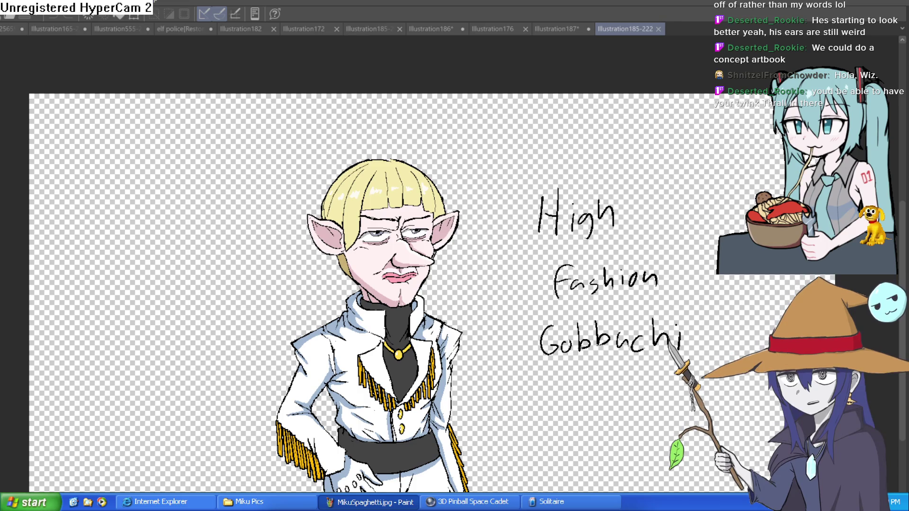
pyautogui.click(568, 28)
# Step: Move the Illustration185-222 elf tab among the open files, then show the Illustration176 wizard canvas
pyautogui.click(617, 27)
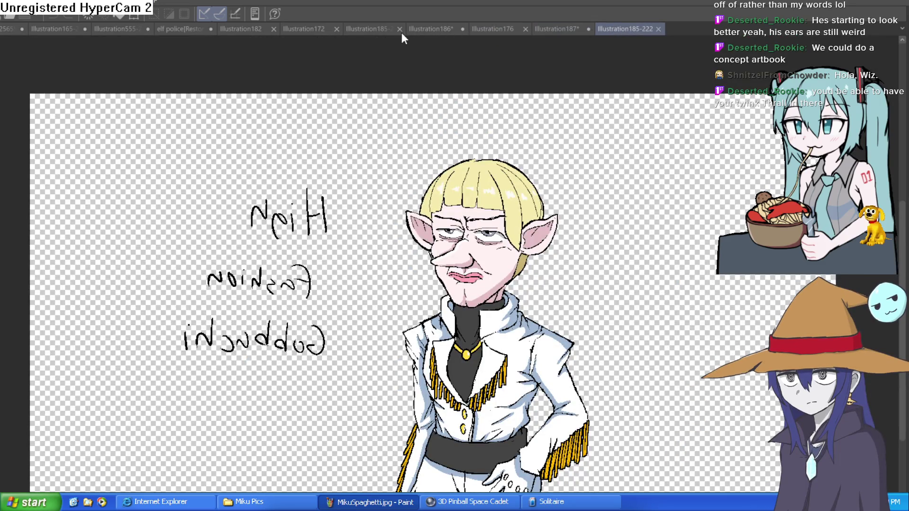
pyautogui.moveTo(620, 29); pyautogui.dragTo(587, 30)
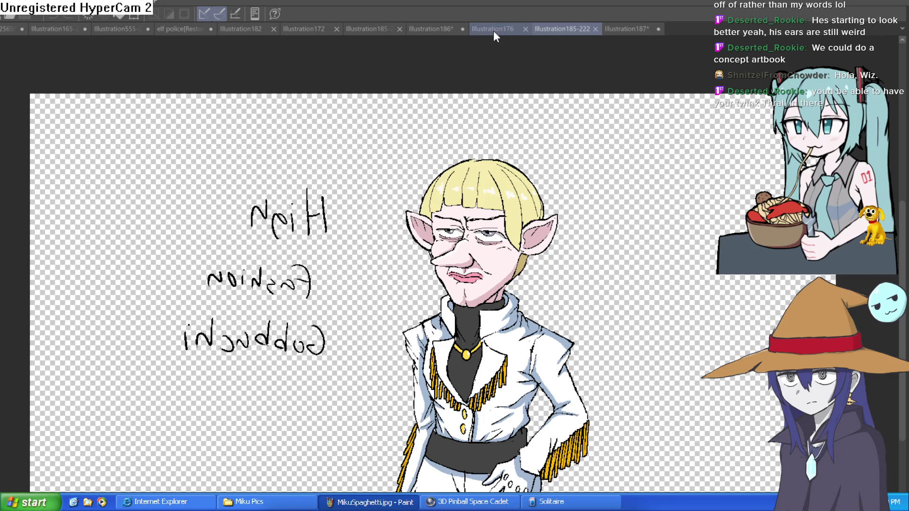
pyautogui.click(493, 32)
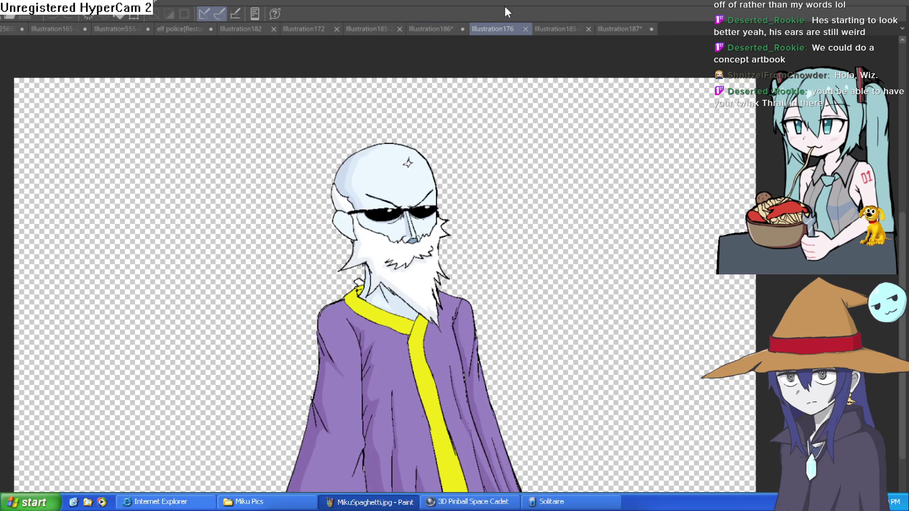
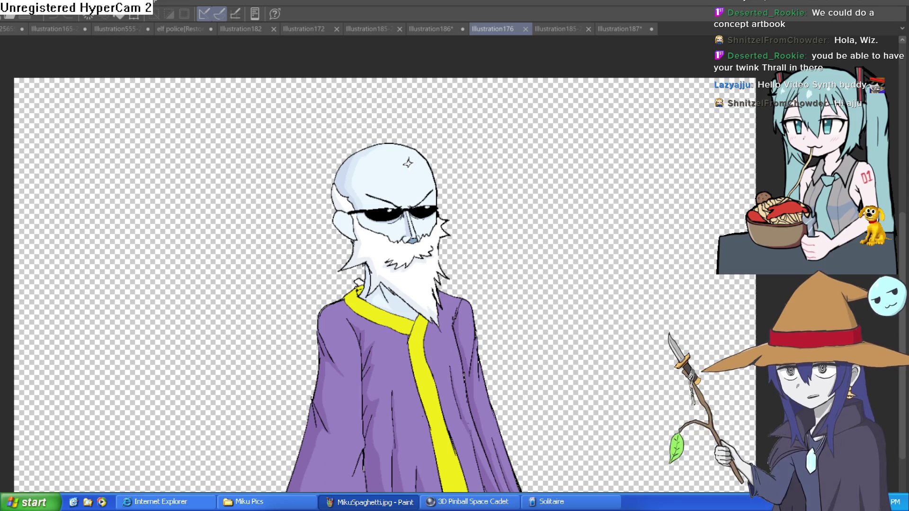
# Step: Flip through the open drawings: the wizard, and the long- and short-haired elf versions
pyautogui.click(432, 28)
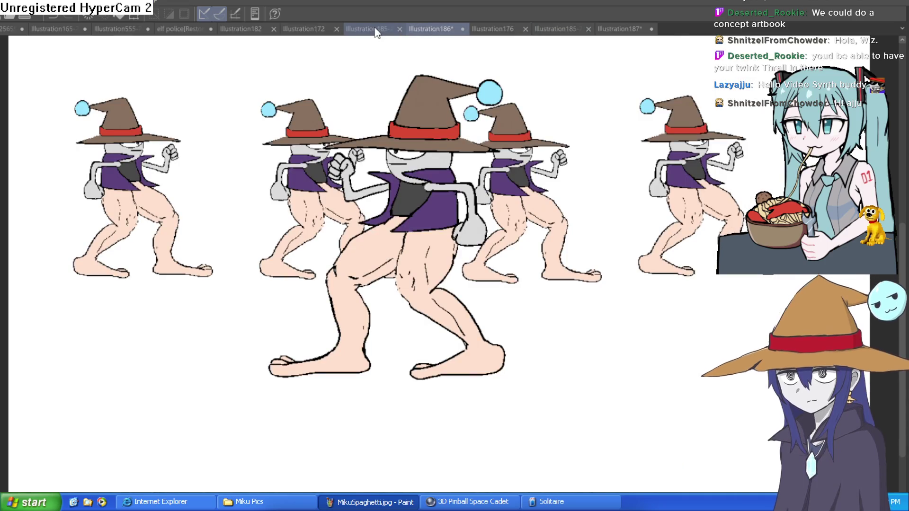
pyautogui.click(375, 29)
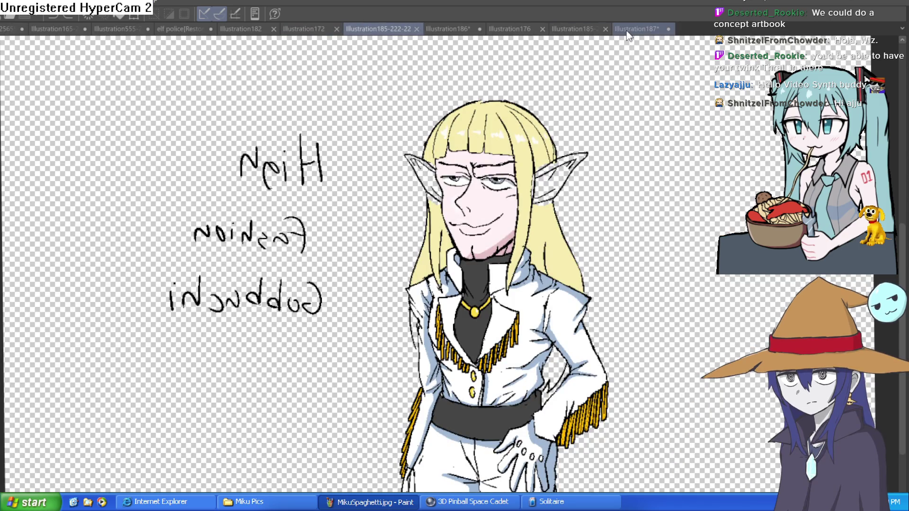
pyautogui.click(520, 25)
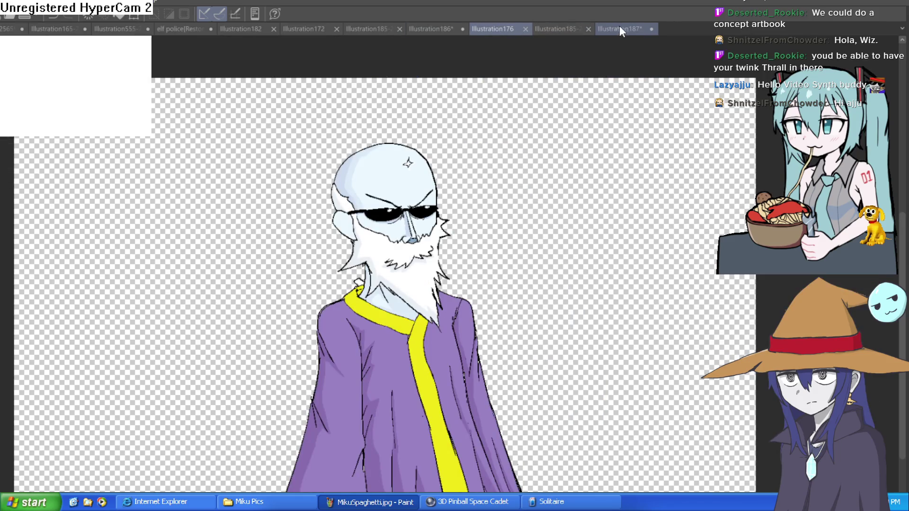
pyautogui.click(619, 25)
pyautogui.click(558, 27)
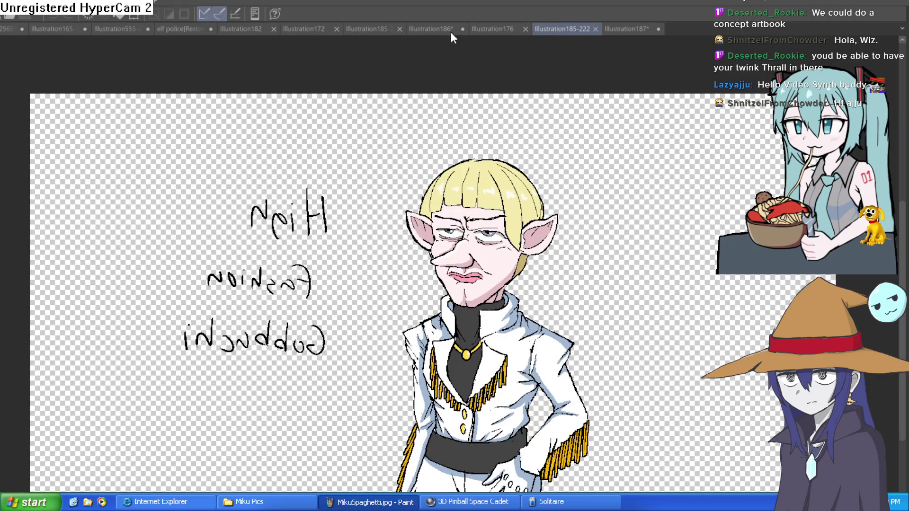
pyautogui.click(413, 29)
pyautogui.click(365, 27)
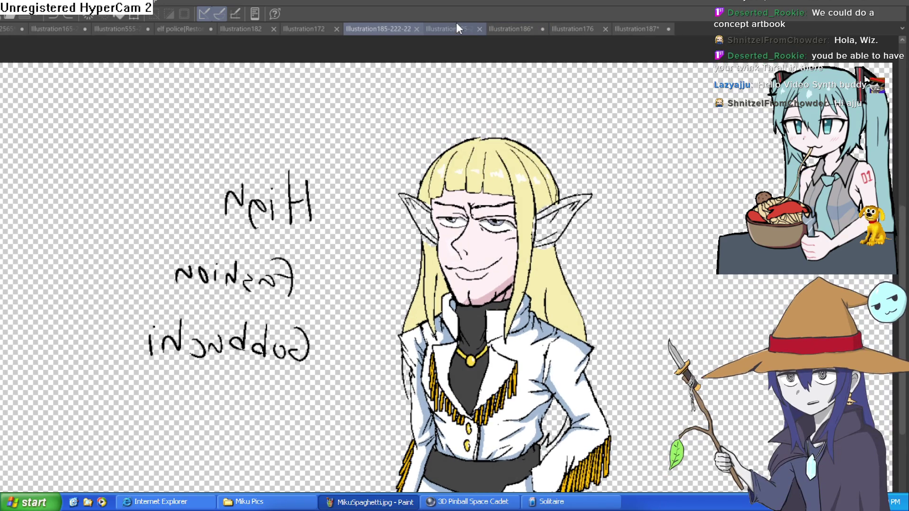
# Step: Alternate between the short-haired and long-haired elves, ending on Illustration185-222-22
pyautogui.click(455, 23)
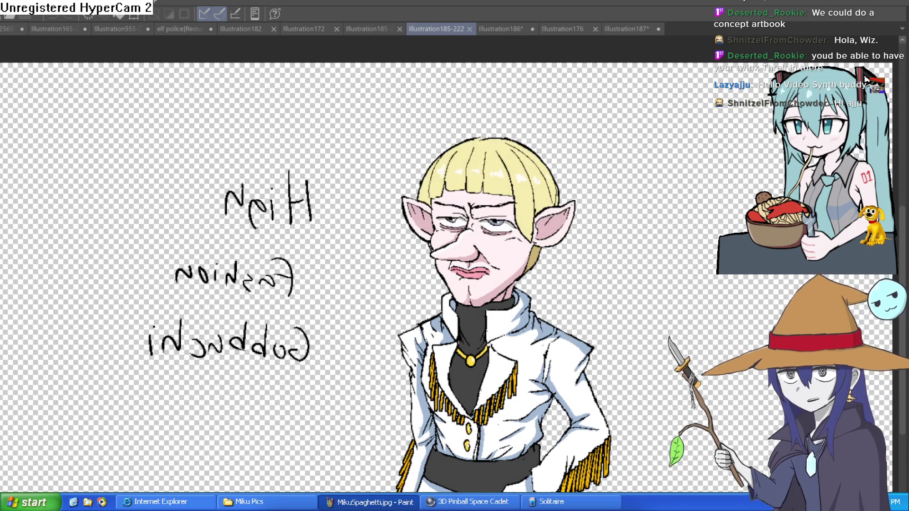
pyautogui.click(381, 25)
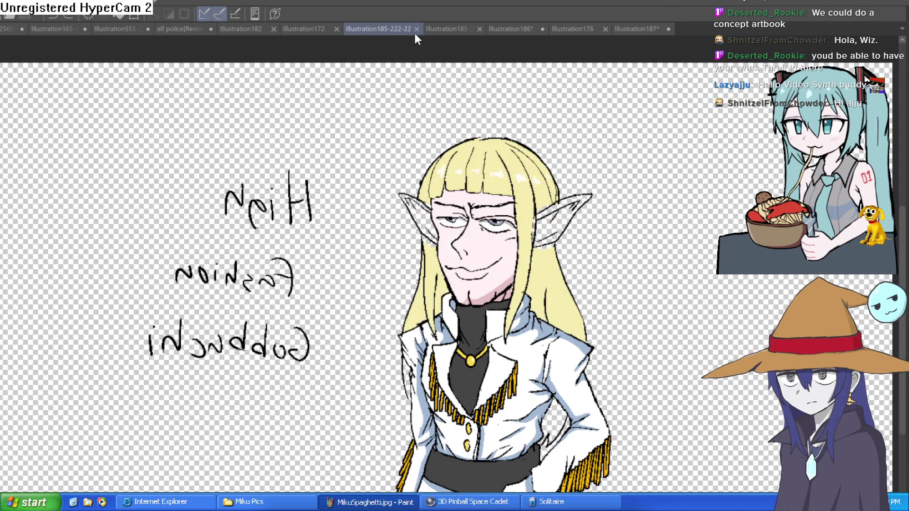
pyautogui.click(445, 28)
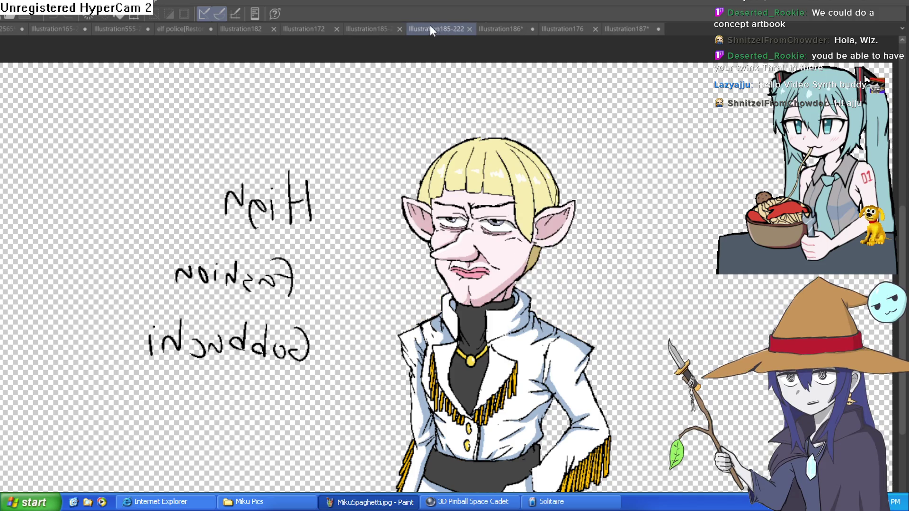
pyautogui.click(375, 27)
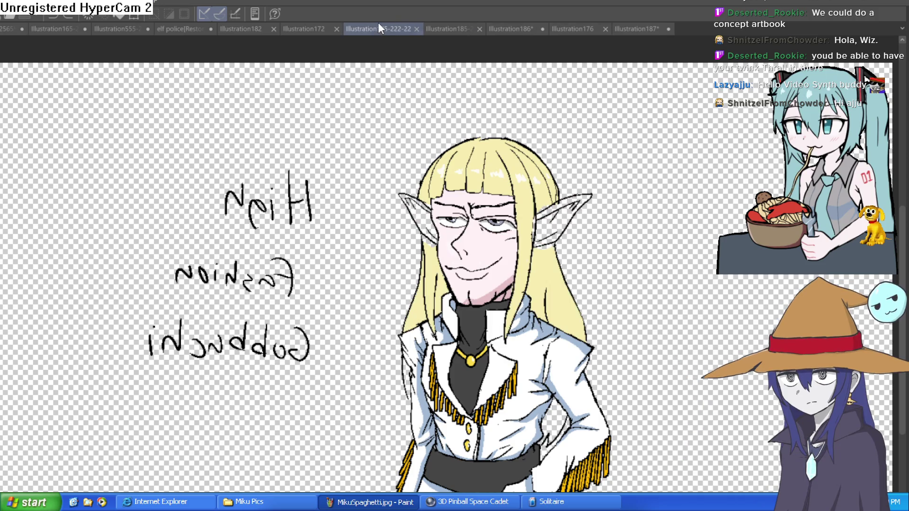
pyautogui.click(447, 27)
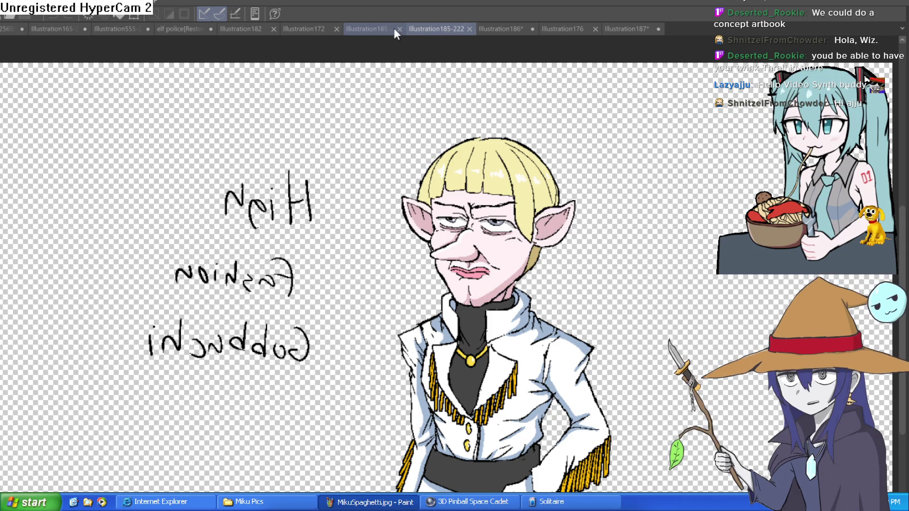
pyautogui.click(367, 29)
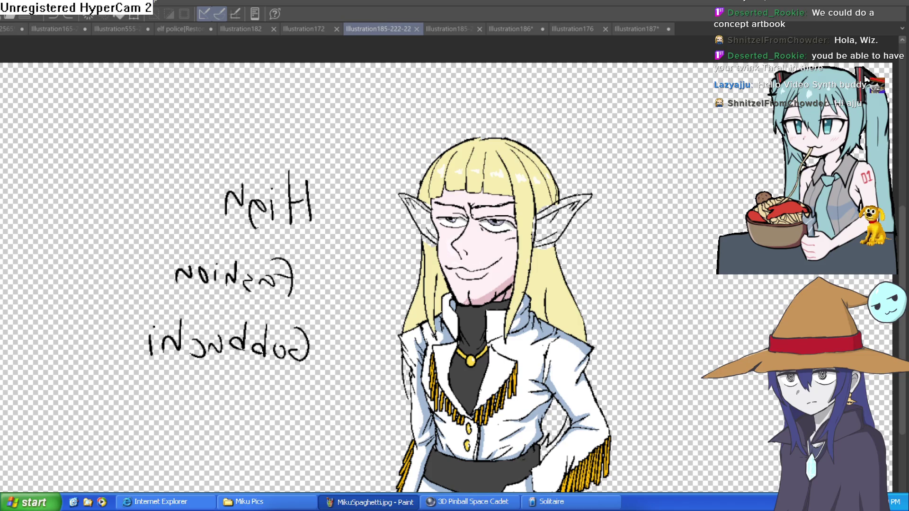
pyautogui.scroll(5, 495, 232)
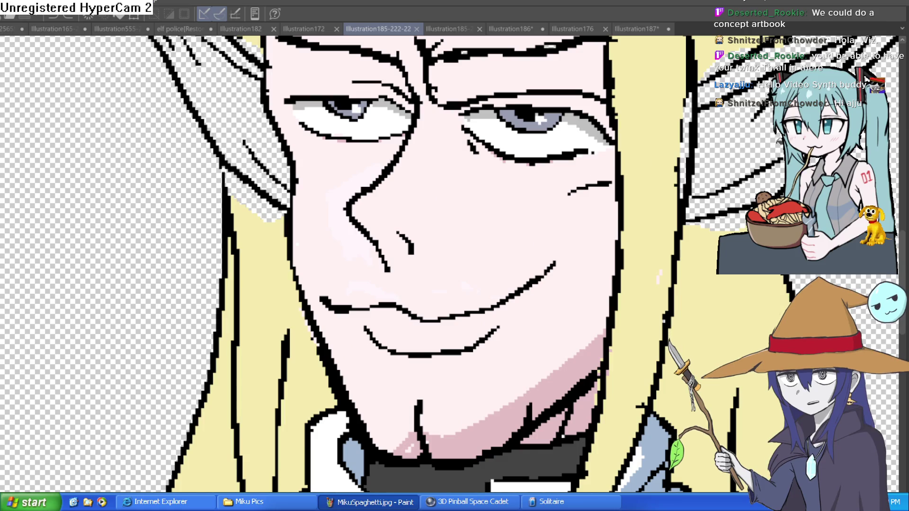
# Step: Flood the left ear's inner area with the pink skin tone, then recentre on the head
pyautogui.moveTo(460, 274); pyautogui.dragTo(353, 404)
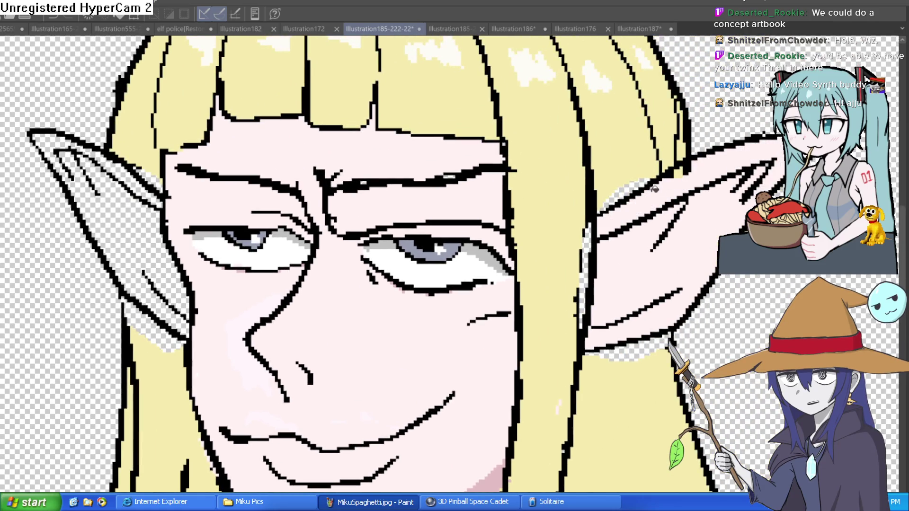
pyautogui.click(119, 213)
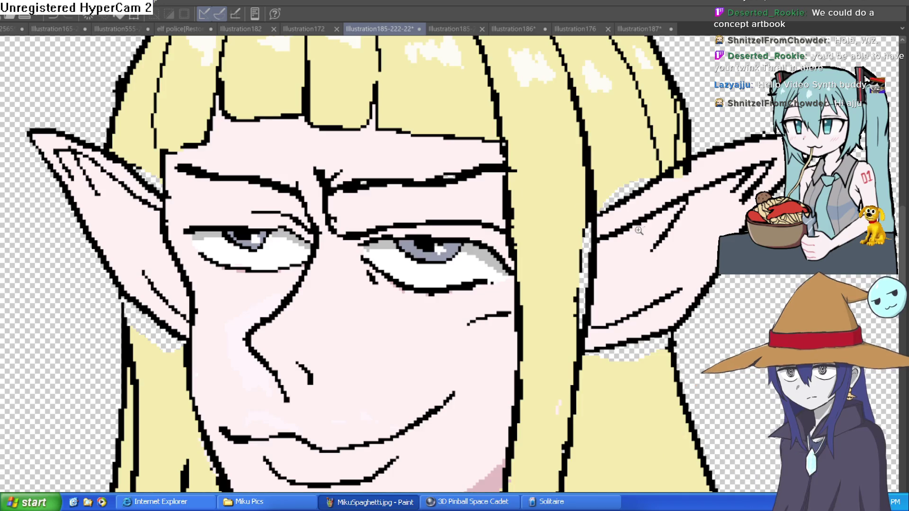
pyautogui.scroll(-4, 190, 168)
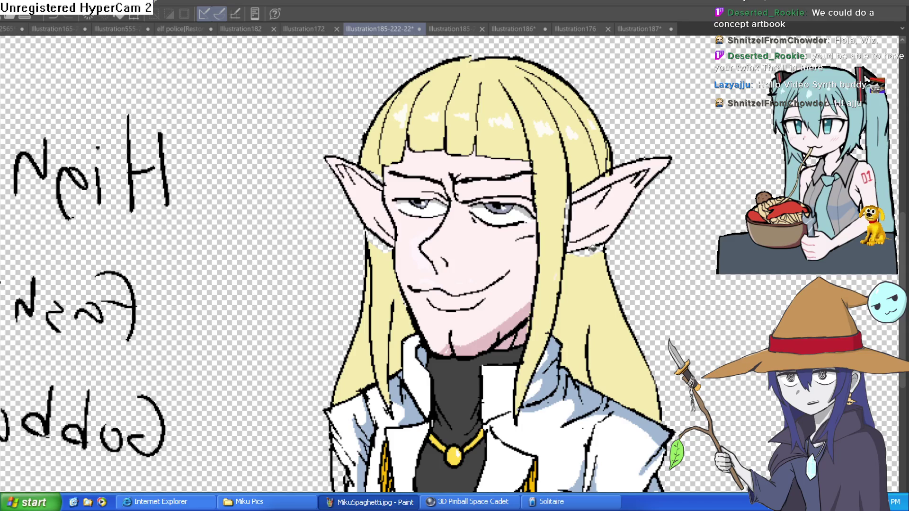
pyautogui.scroll(3, 385, 241)
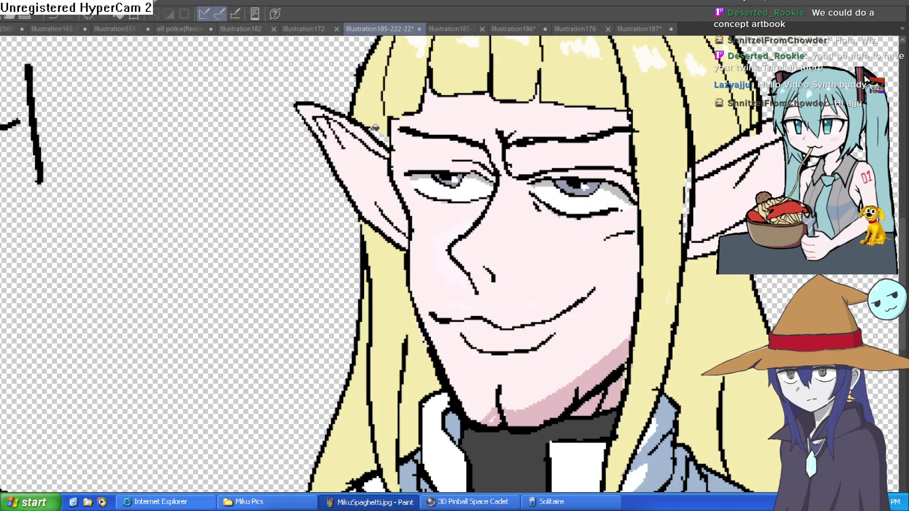
pyautogui.scroll(-3, 537, 161)
pyautogui.moveTo(583, 149); pyautogui.dragTo(496, 177)
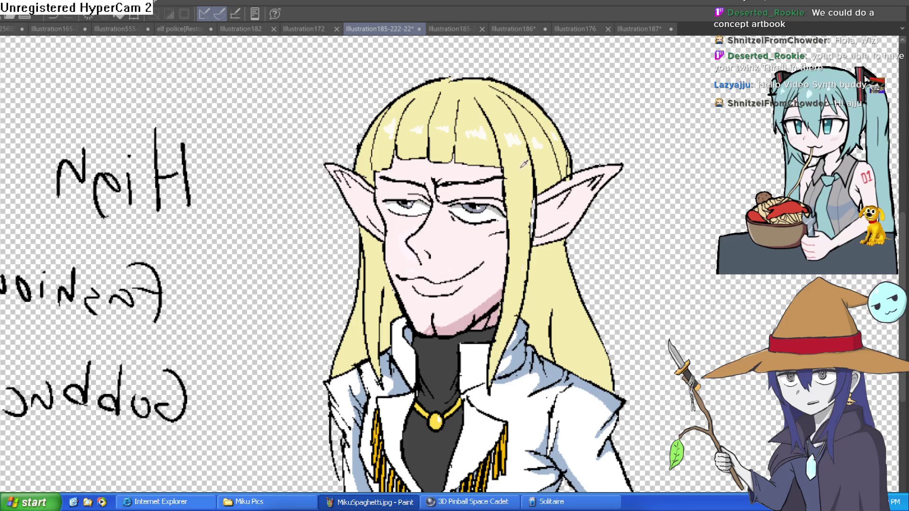
# Step: Sample a colour from the elf's face and zoom in on the jacket
pyautogui.keyDown('alt'); pyautogui.click(522, 198); pyautogui.keyUp('alt')
pyautogui.keyDown('ctrl'); pyautogui.click(529, 209); pyautogui.keyUp('ctrl')
pyautogui.keyDown('ctrl'); pyautogui.click(529, 209); pyautogui.keyUp('ctrl')
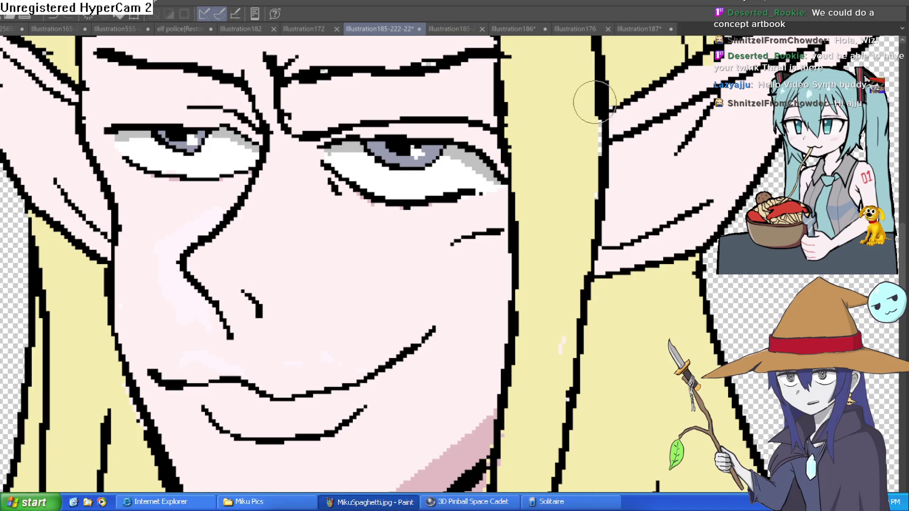
pyautogui.scroll(-2, 586, 219)
pyautogui.scroll(-2, 609, 325)
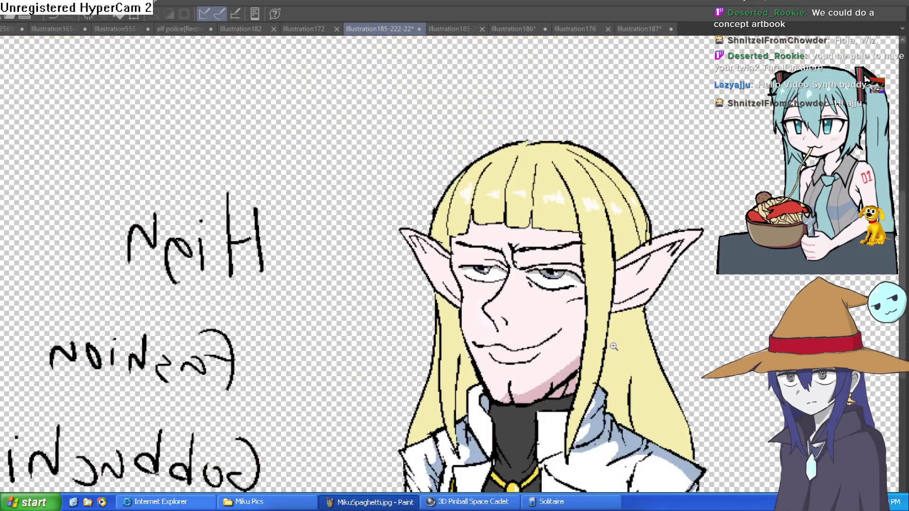
pyautogui.scroll(2, 598, 367)
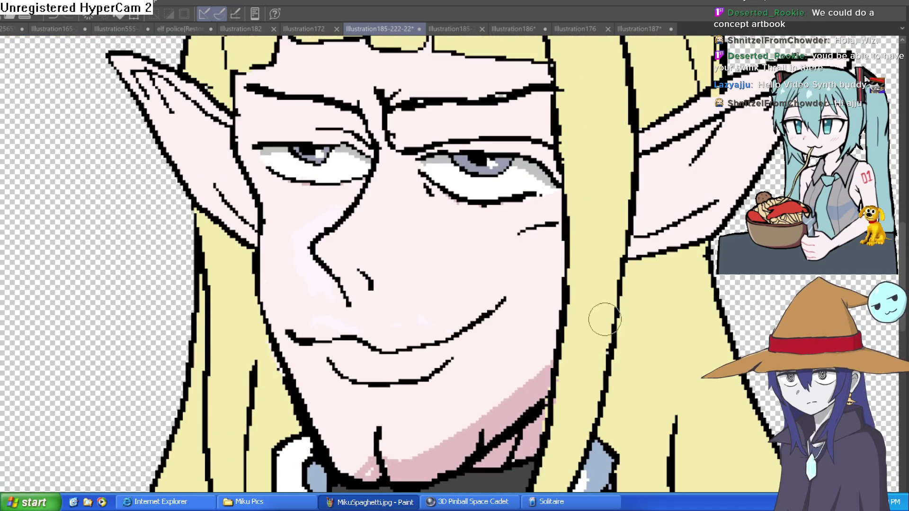
pyautogui.scroll(-2, 604, 323)
pyautogui.scroll(-3, 604, 323)
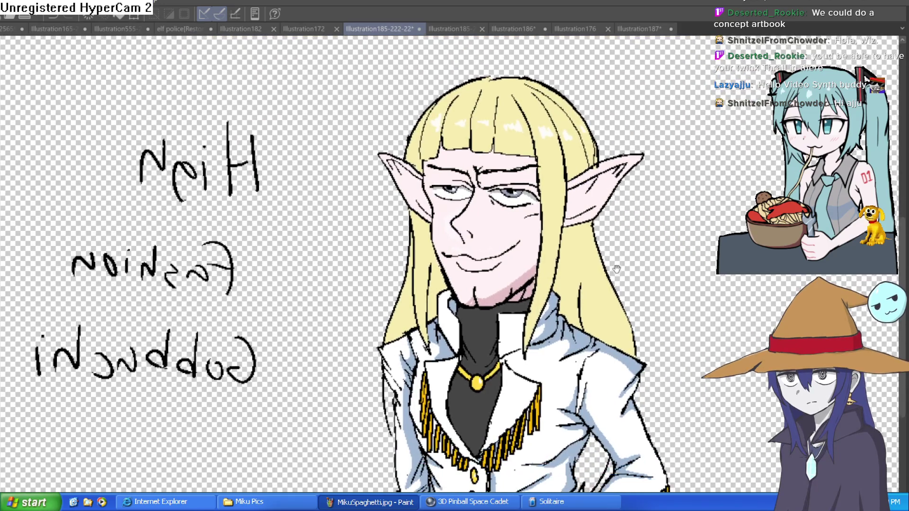
pyautogui.scroll(1, 598, 251)
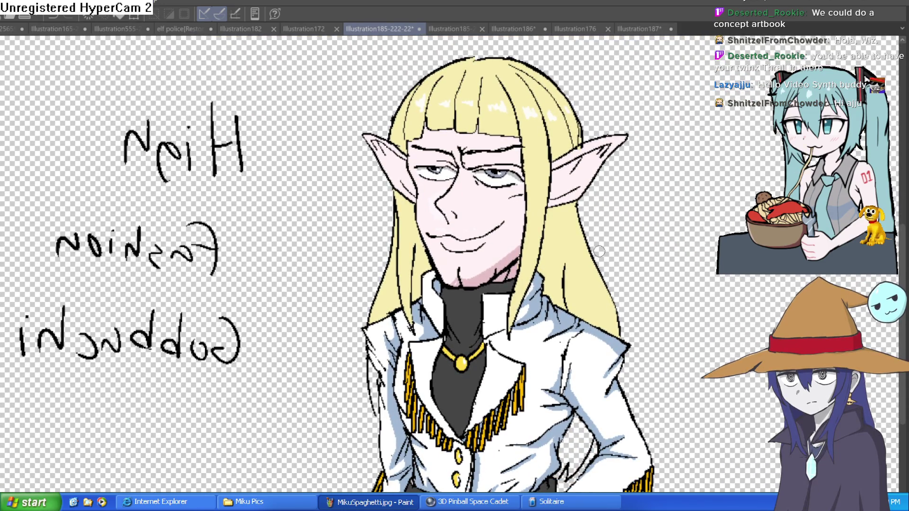
pyautogui.moveTo(644, 289)
pyautogui.mouseDown()
pyautogui.moveTo(616, 246)
pyautogui.moveTo(621, 235)
pyautogui.mouseUp()
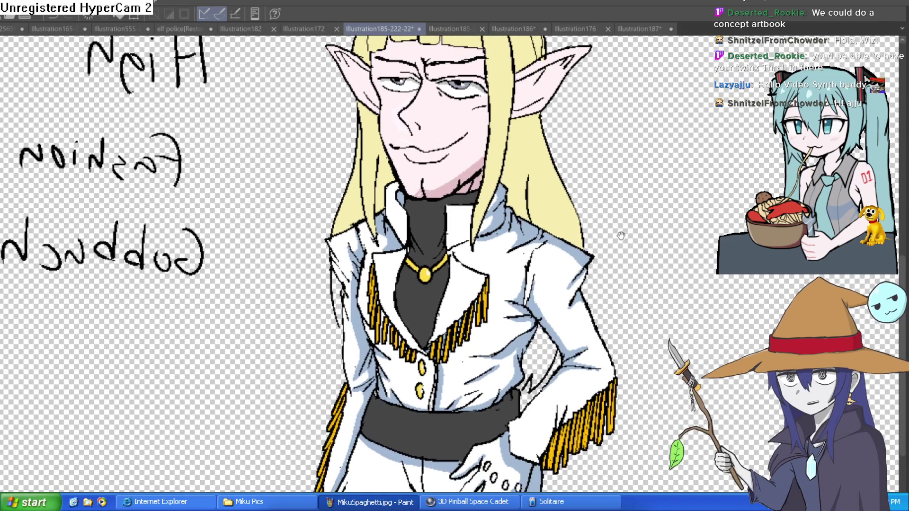
# Step: Draw a black outline along the top edge of the right jacket shoulder
pyautogui.scroll(-3, 620, 235)
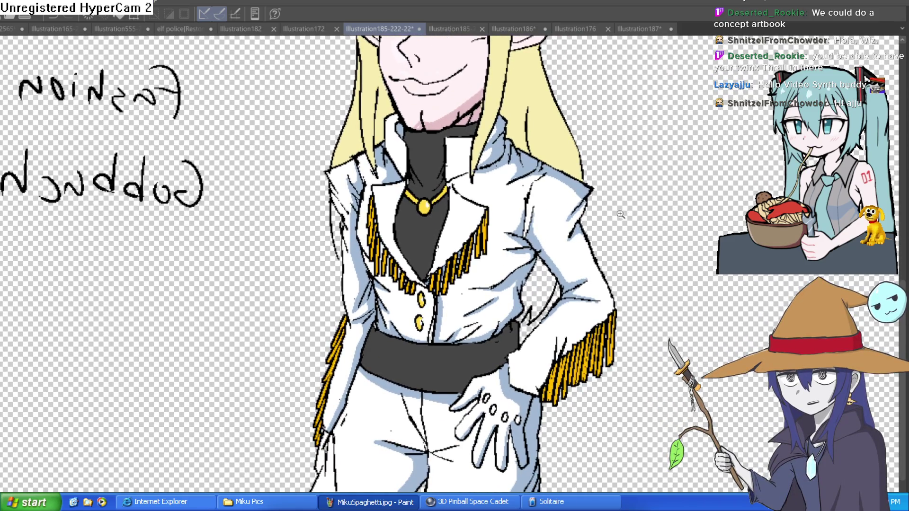
pyautogui.scroll(-3, 622, 214)
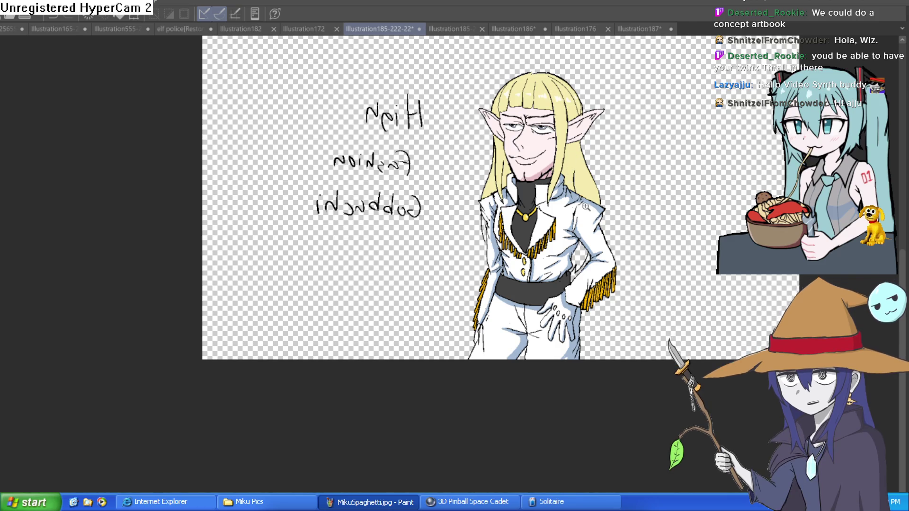
pyautogui.scroll(2, 611, 203)
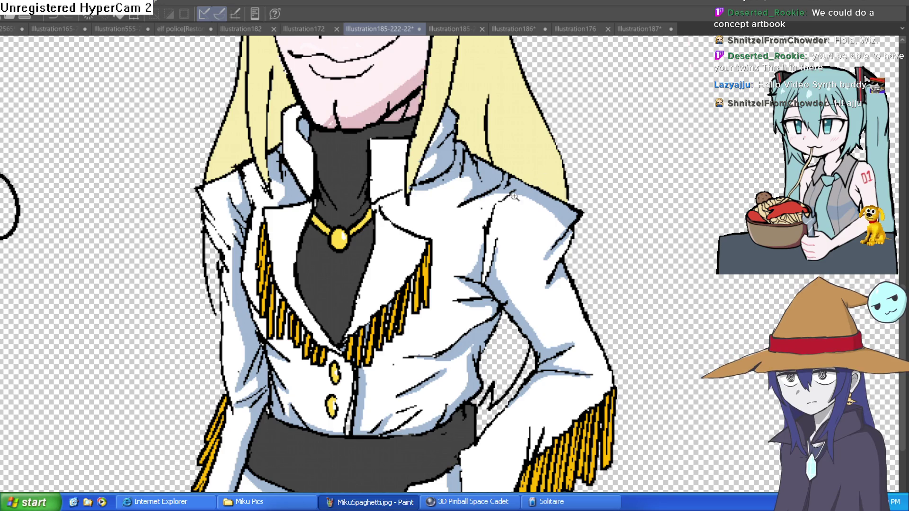
pyautogui.scroll(2, 519, 194)
pyautogui.scroll(-3, 521, 180)
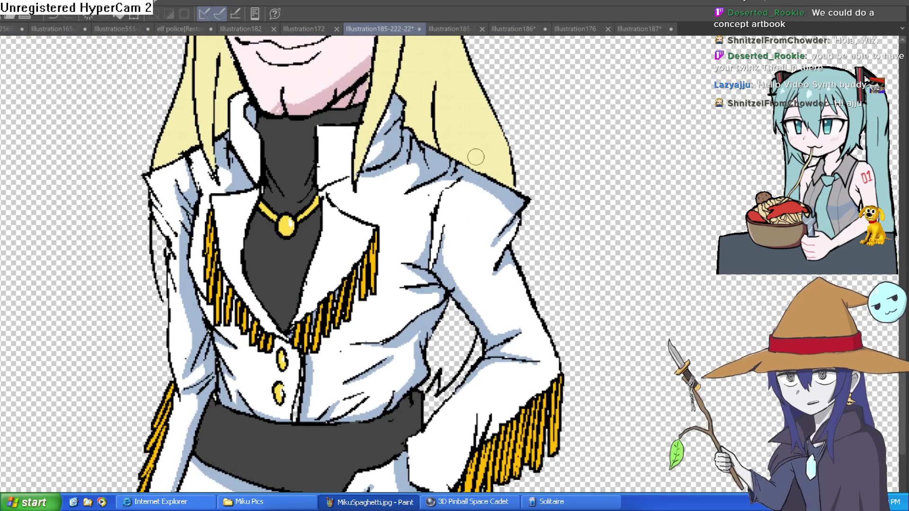
pyautogui.moveTo(529, 189)
pyautogui.mouseDown()
pyautogui.moveTo(502, 161)
pyautogui.moveTo(435, 143)
pyautogui.mouseUp()
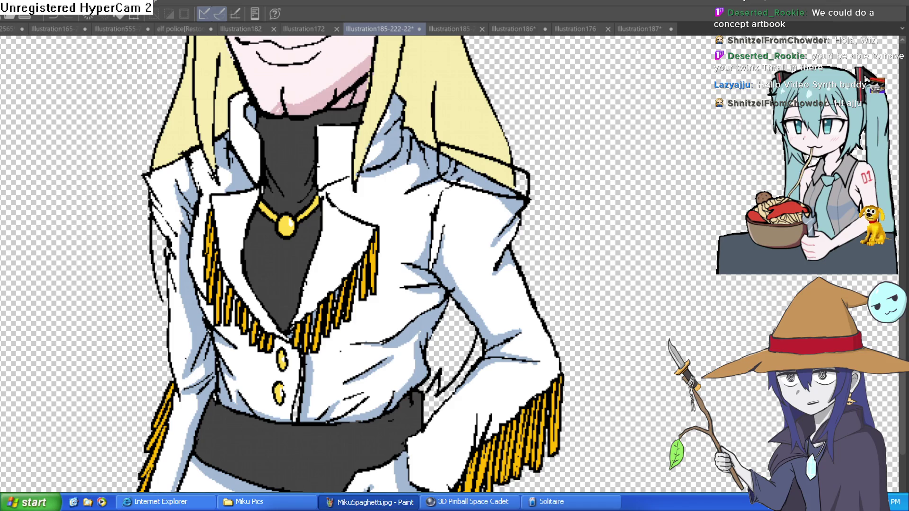
pyautogui.click(499, 179)
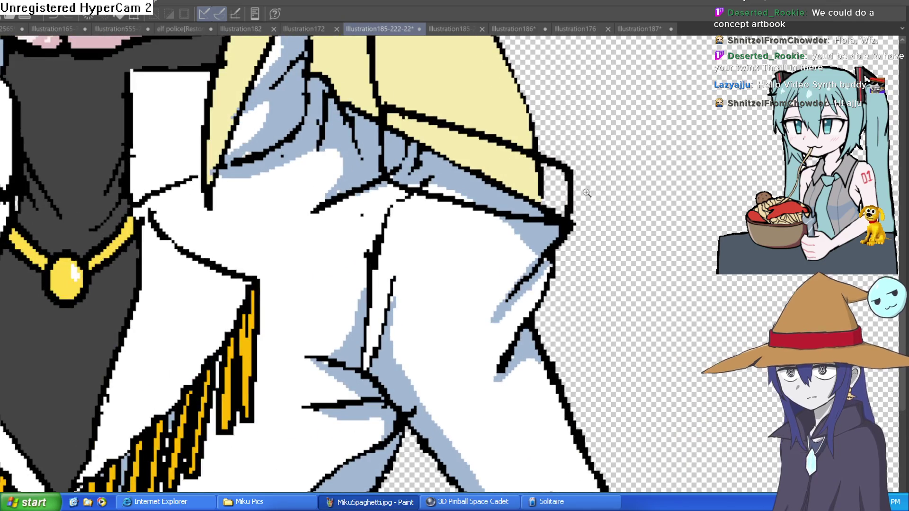
# Step: Draw a diagonal pen line across the elf's right cheek and jaw
pyautogui.scroll(-3, 587, 193)
pyautogui.scroll(1, 594, 199)
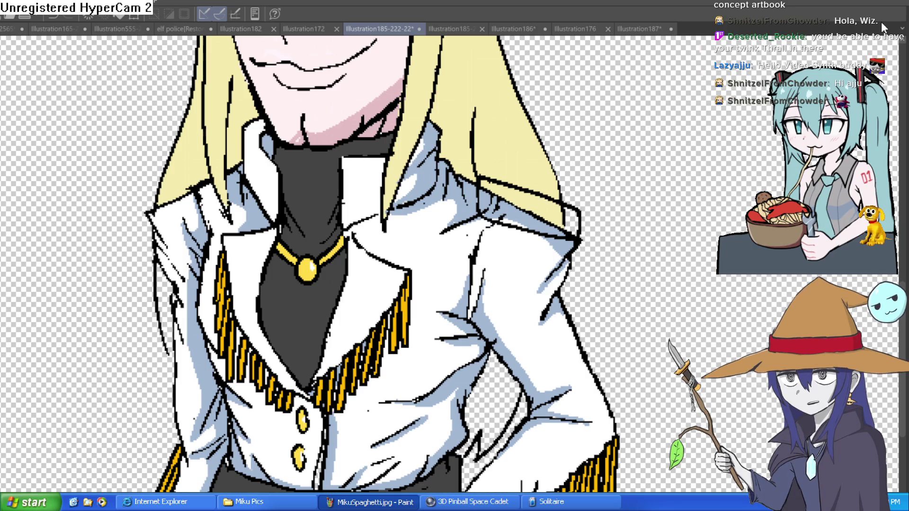
pyautogui.scroll(-4, 578, 141)
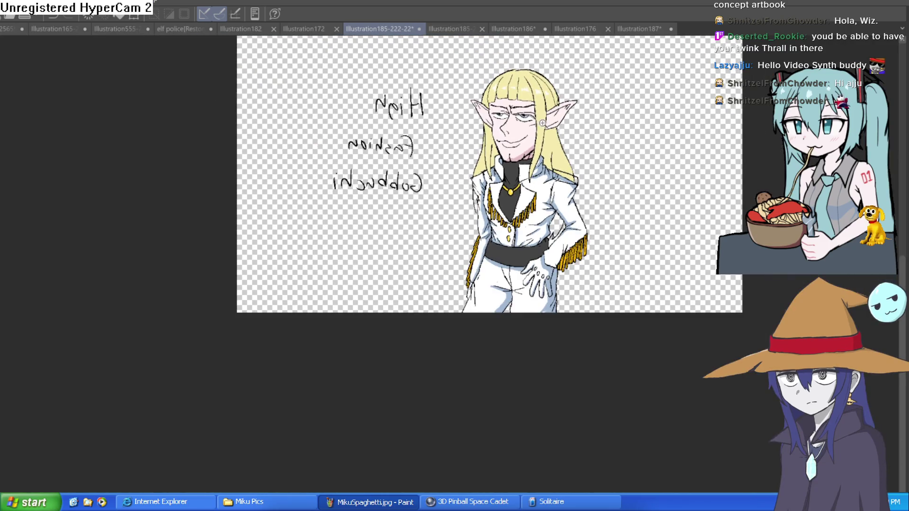
pyautogui.scroll(4, 507, 116)
pyautogui.moveTo(586, 163); pyautogui.dragTo(554, 133)
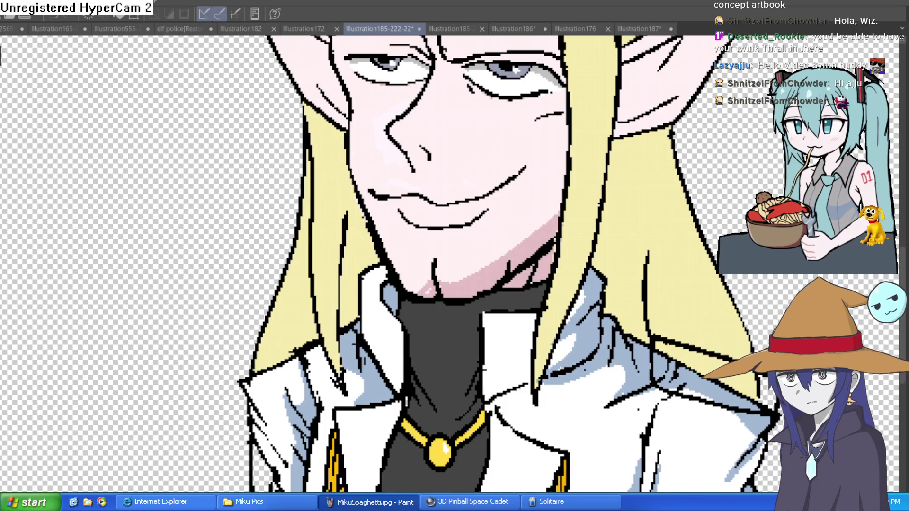
pyautogui.scroll(2, 580, 162)
pyautogui.moveTo(561, 158)
pyautogui.mouseDown()
pyautogui.moveTo(517, 229)
pyautogui.moveTo(454, 288)
pyautogui.mouseUp()
# Step: Undo and retry the cheek line, then compare with the short-haired Illustration185-222
pyautogui.hotkey('ctrl', 'z')
pyautogui.moveTo(561, 163)
pyautogui.mouseDown()
pyautogui.moveTo(458, 292)
pyautogui.moveTo(550, 167)
pyautogui.mouseUp()
pyautogui.hotkey('ctrl', 'z')
pyautogui.scroll(-5, 625, 132)
pyautogui.scroll(5, 596, 199)
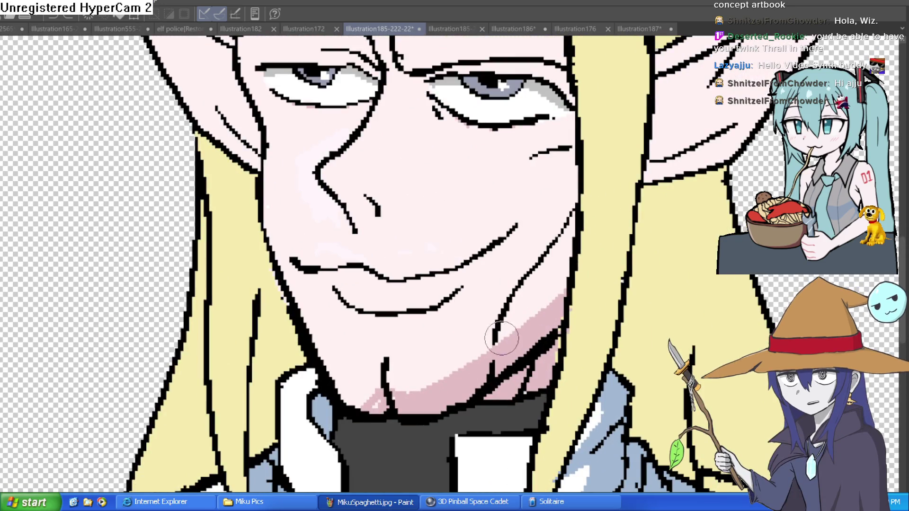
pyautogui.scroll(-5, 497, 333)
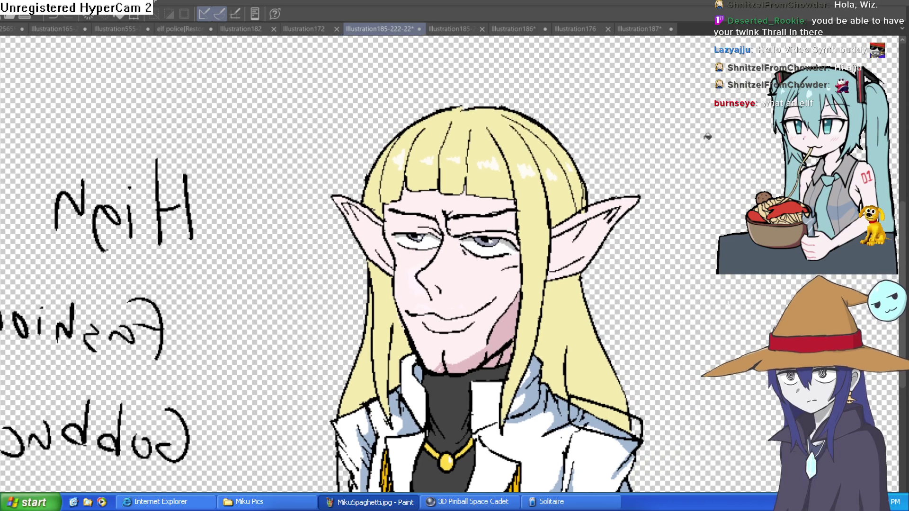
pyautogui.click(469, 26)
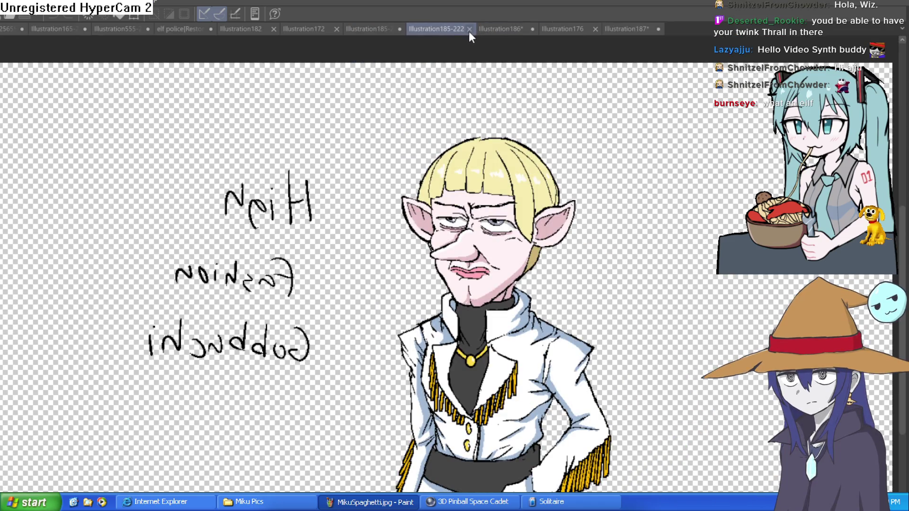
# Step: Check the short-haired version's head, then return to the long-haired elf and mirror-check it
pyautogui.scroll(2, 523, 251)
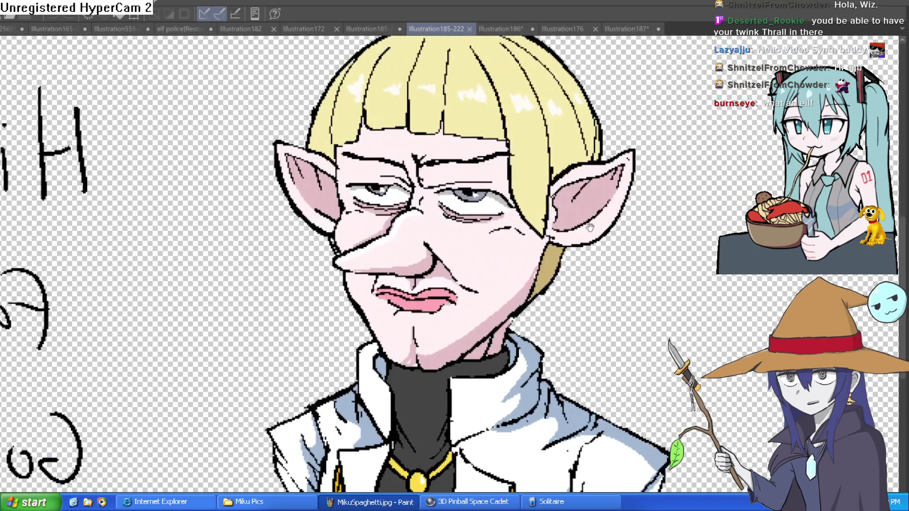
pyautogui.moveTo(586, 259); pyautogui.dragTo(581, 275)
pyautogui.moveTo(544, 194); pyautogui.dragTo(565, 105)
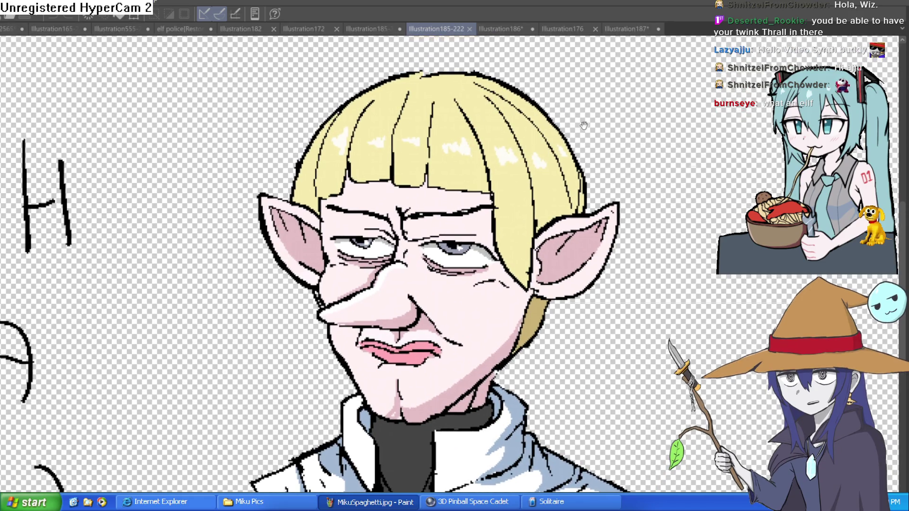
pyautogui.click(372, 29)
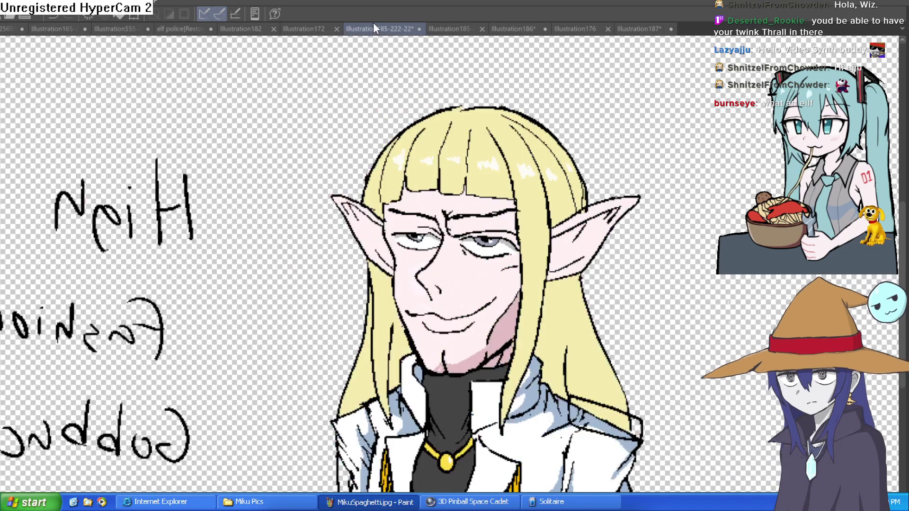
pyautogui.scroll(-3, 666, 126)
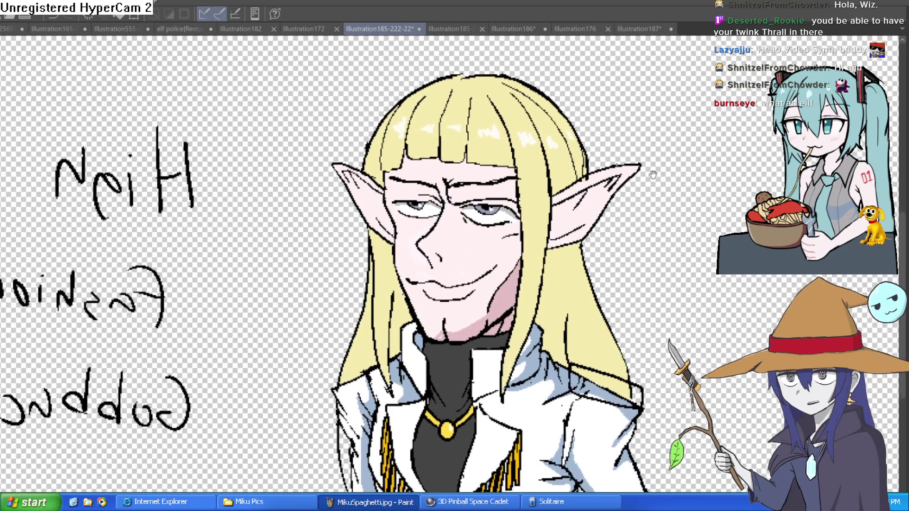
pyautogui.press('h')
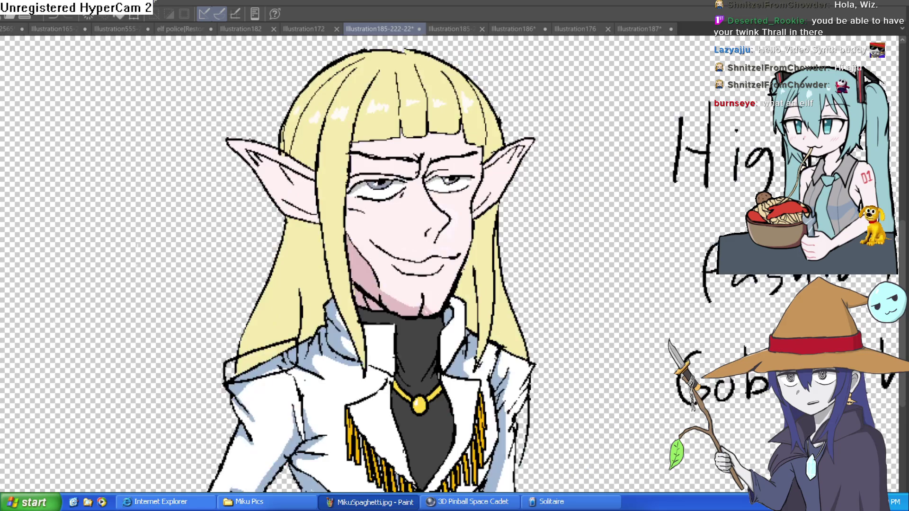
pyautogui.press('h')
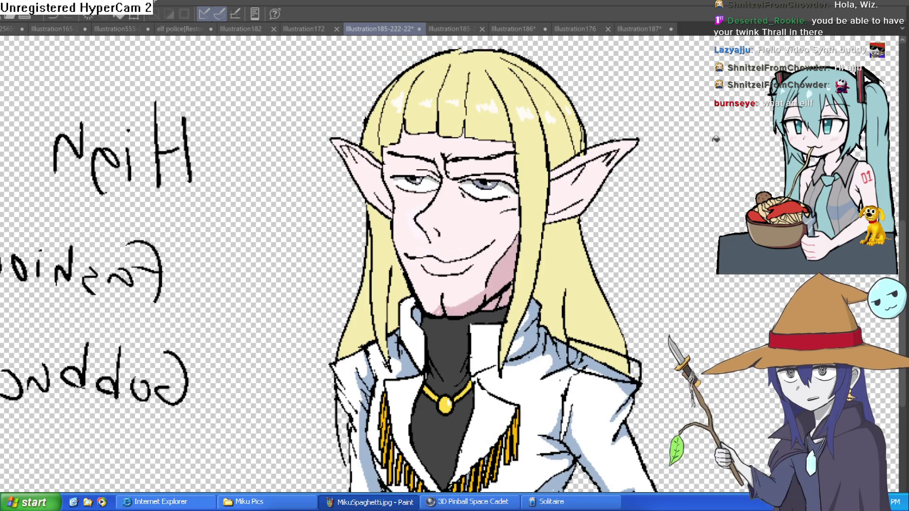
pyautogui.moveTo(616, 179); pyautogui.dragTo(600, 164)
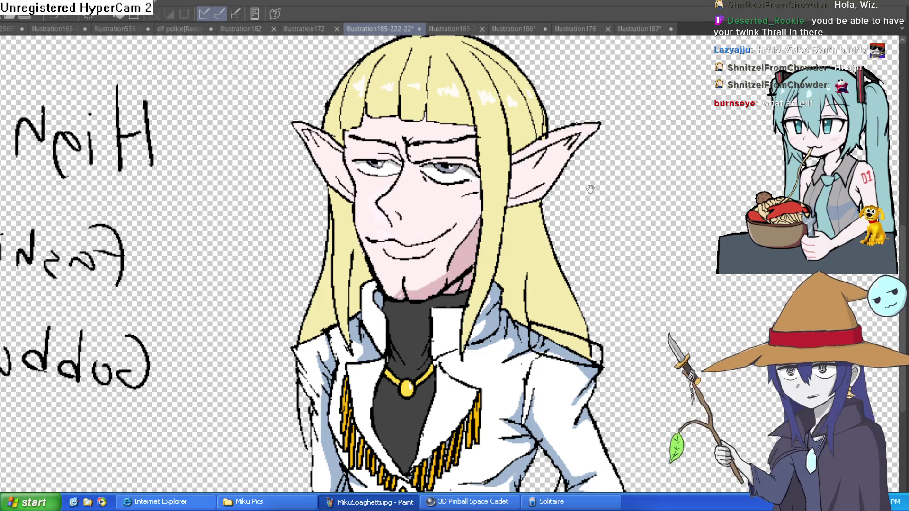
# Step: Lasso the gold fringes on both sleeves and delete them
pyautogui.scroll(-3, 594, 212)
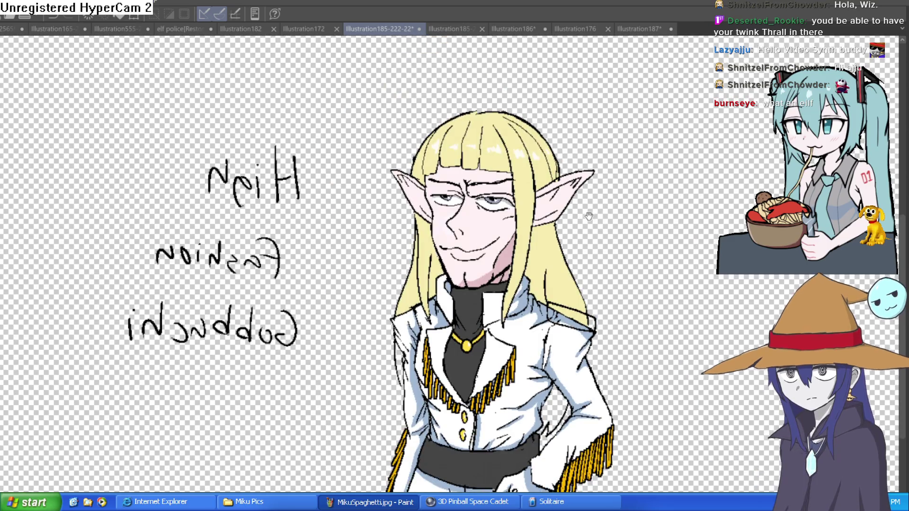
pyautogui.moveTo(589, 216)
pyautogui.mouseDown()
pyautogui.moveTo(574, 203)
pyautogui.moveTo(564, 216)
pyautogui.moveTo(570, 210)
pyautogui.mouseUp()
pyautogui.scroll(2, 573, 207)
pyautogui.scroll(-2, 576, 208)
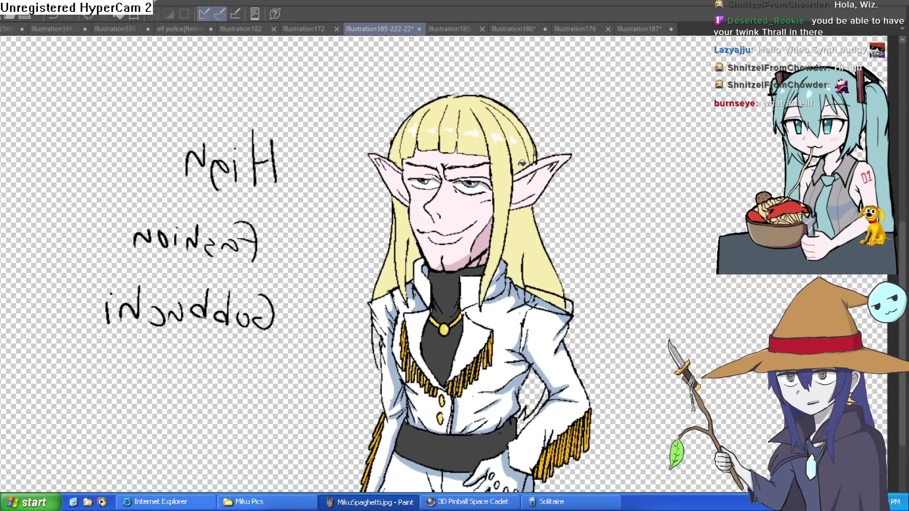
pyautogui.scroll(5, 389, 130)
pyautogui.scroll(-3, 426, 147)
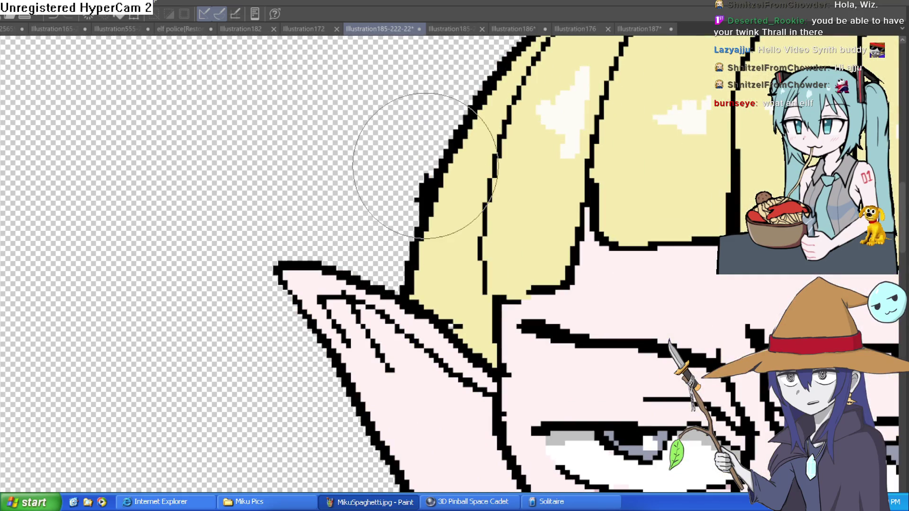
pyautogui.scroll(-3, 658, 204)
pyautogui.scroll(-4, 658, 204)
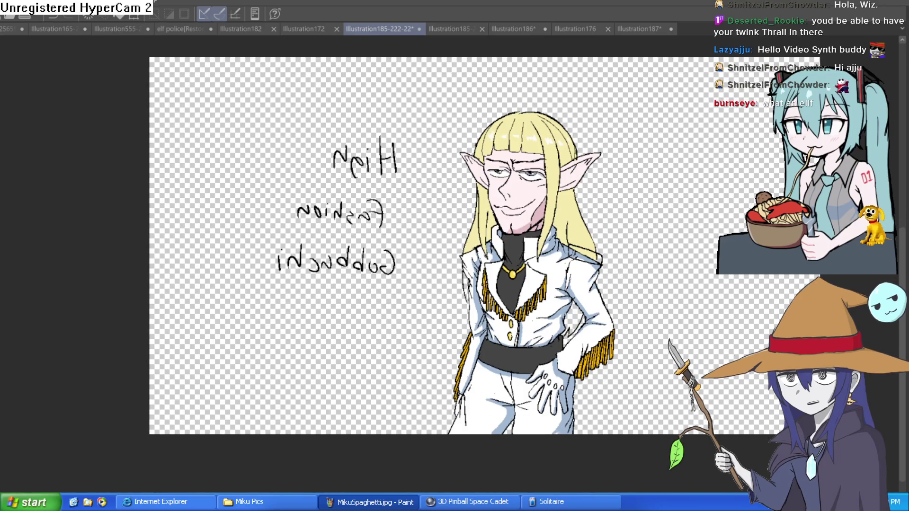
pyautogui.scroll(5, 559, 277)
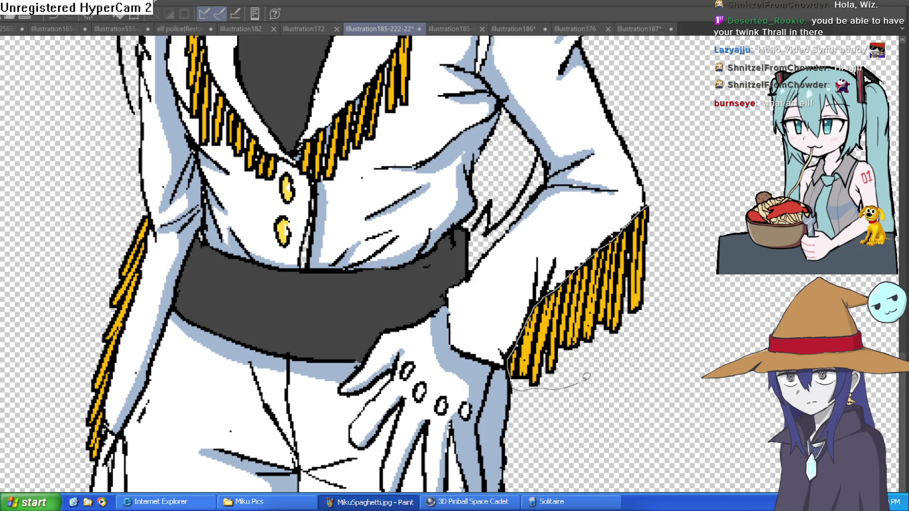
pyautogui.moveTo(659, 208); pyautogui.dragTo(657, 208)
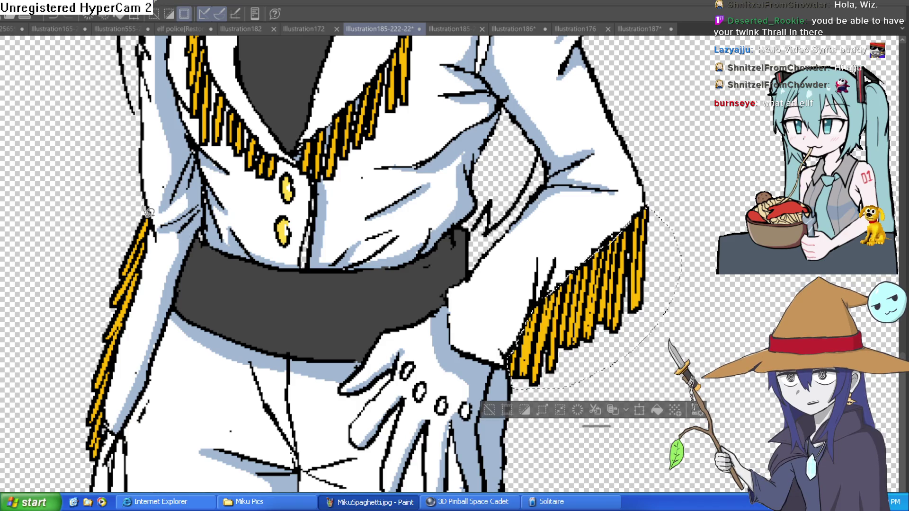
pyautogui.moveTo(147, 241)
pyautogui.mouseDown()
pyautogui.moveTo(97, 455)
pyautogui.moveTo(60, 331)
pyautogui.moveTo(141, 210)
pyautogui.mouseUp()
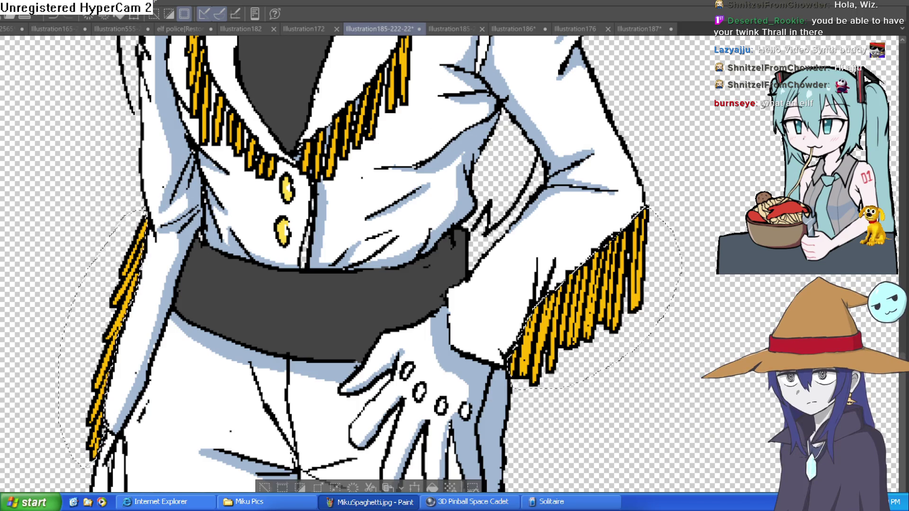
pyautogui.press('Delete')
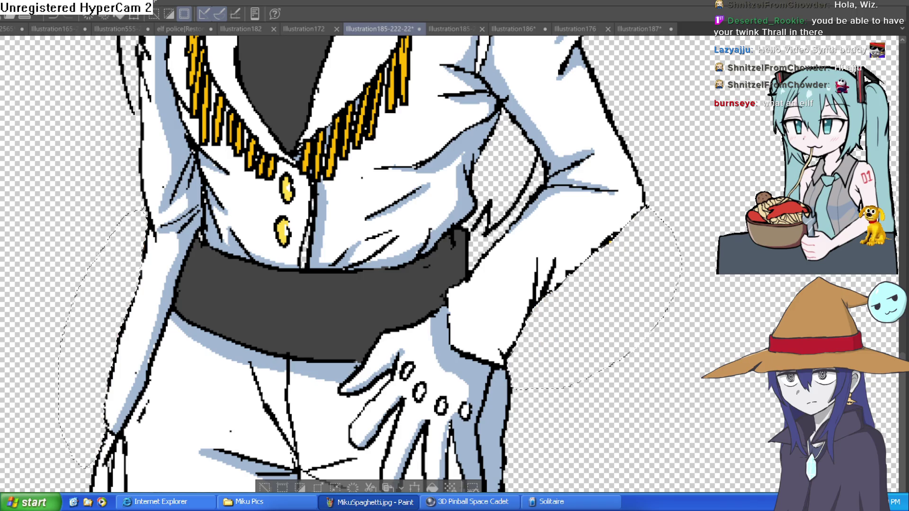
pyautogui.hotkey('ctrl', 'z')
pyautogui.hotkey('ctrl', 'y')
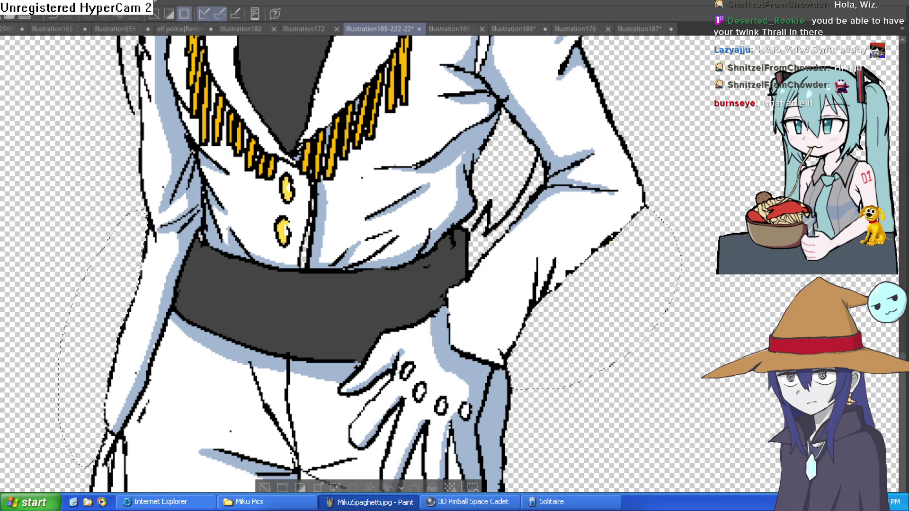
# Step: Ink a black outline along the hair's outer right edge below the ear
pyautogui.scroll(-5, 604, 341)
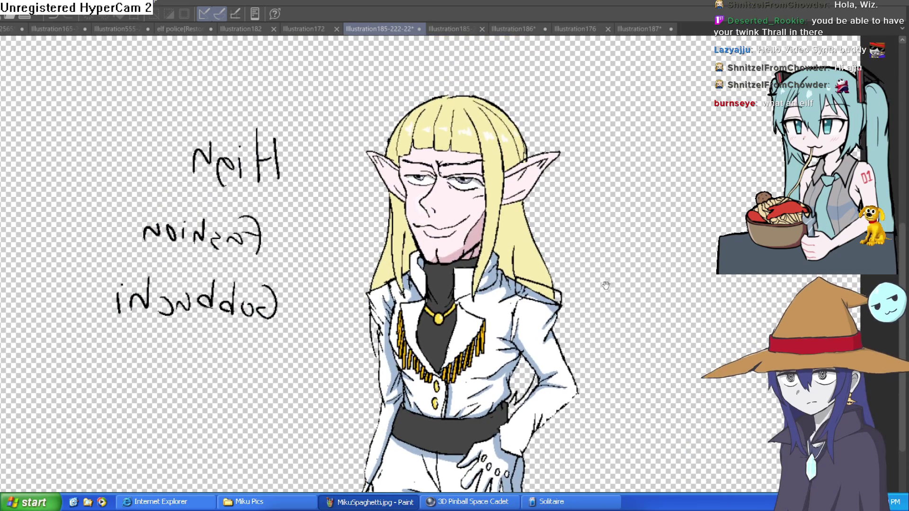
pyautogui.moveTo(606, 286)
pyautogui.mouseDown()
pyautogui.moveTo(623, 253)
pyautogui.moveTo(609, 310)
pyautogui.mouseUp()
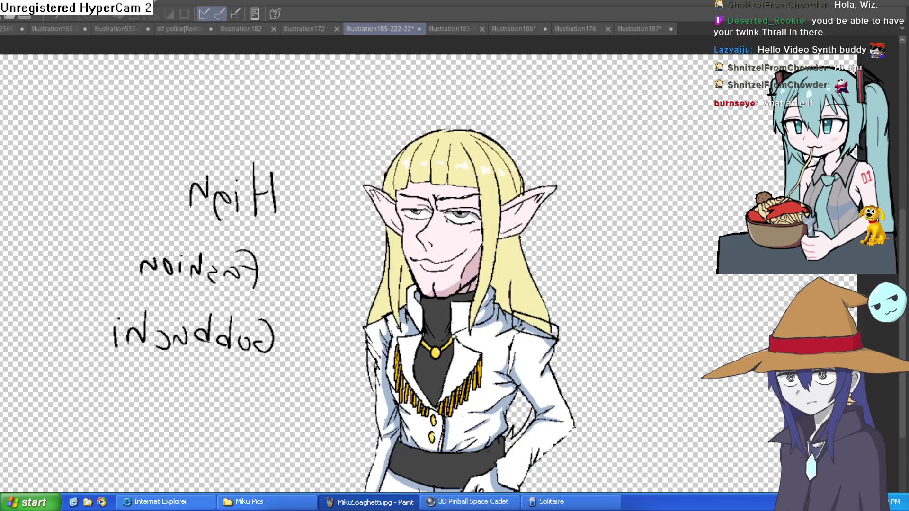
pyautogui.press('h')
pyautogui.press('h')
pyautogui.scroll(-1, 544, 190)
pyautogui.scroll(4, 441, 180)
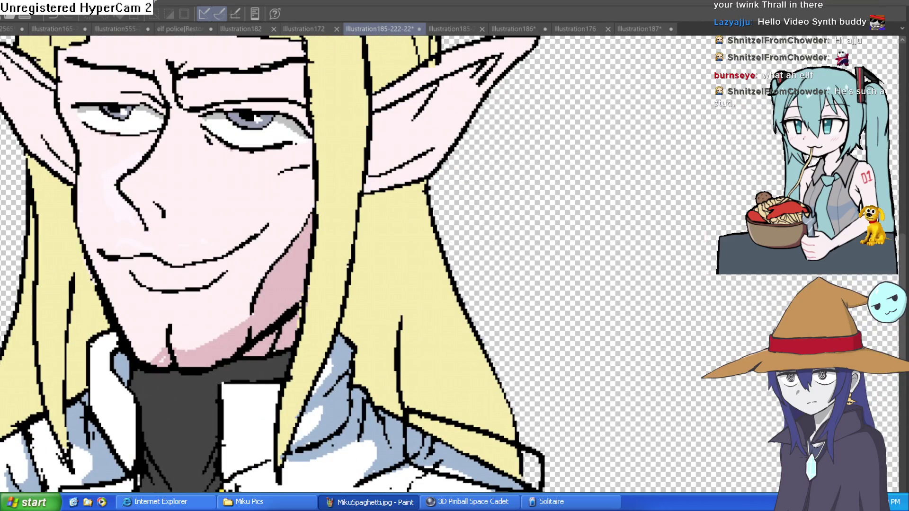
pyautogui.moveTo(440, 151)
pyautogui.mouseDown()
pyautogui.moveTo(457, 175)
pyautogui.moveTo(540, 450)
pyautogui.mouseUp()
pyautogui.scroll(-5, 588, 386)
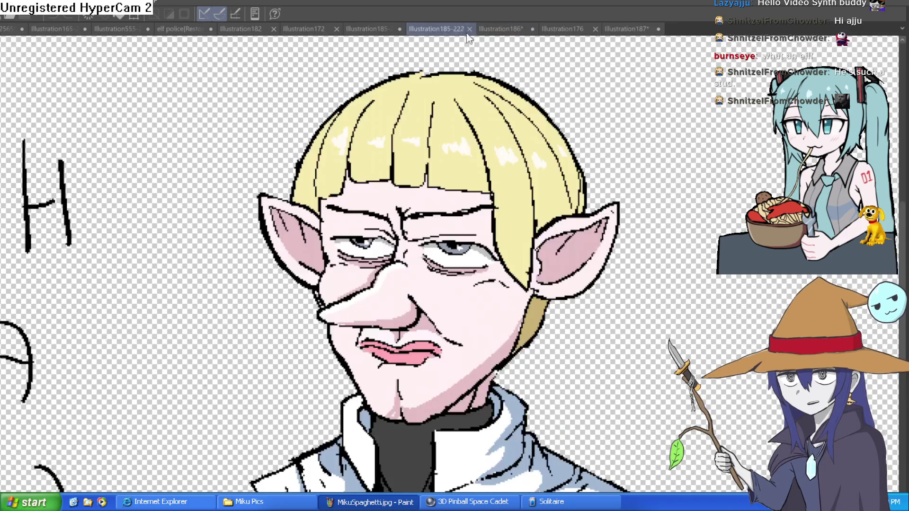
# Step: Switch to the short-haired Illustration185-222 and flip the view so its lettering reads normally
pyautogui.click(450, 29)
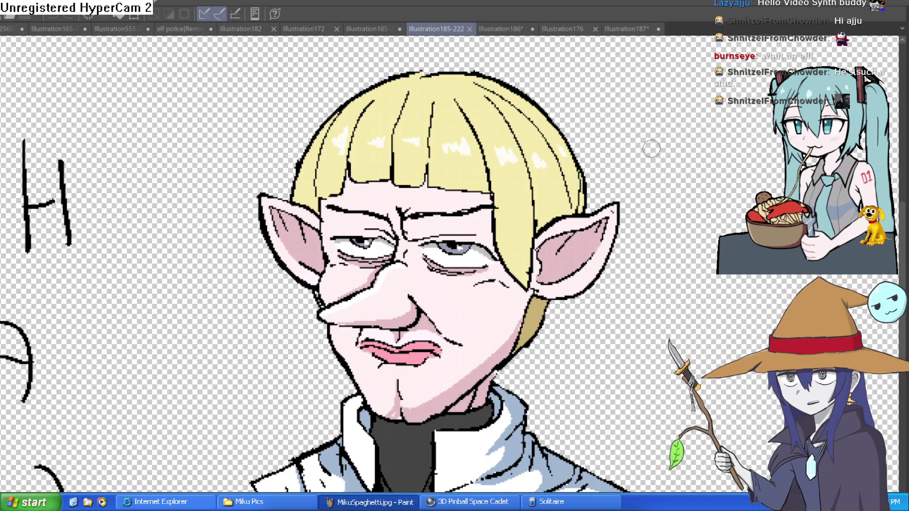
pyautogui.scroll(-3, 630, 122)
pyautogui.moveTo(630, 225)
pyautogui.mouseDown()
pyautogui.moveTo(620, 203)
pyautogui.moveTo(600, 193)
pyautogui.mouseUp()
pyautogui.scroll(-3, 620, 203)
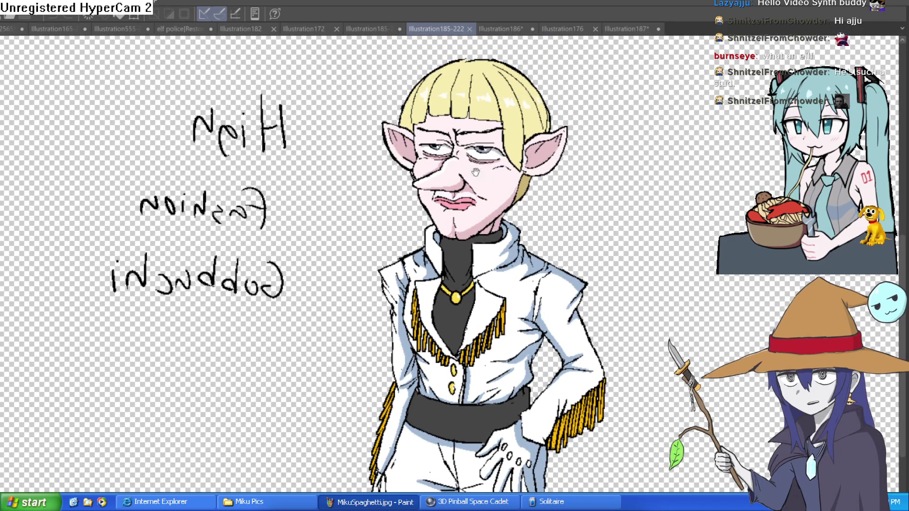
pyautogui.press('h')
pyautogui.scroll(5, 636, 270)
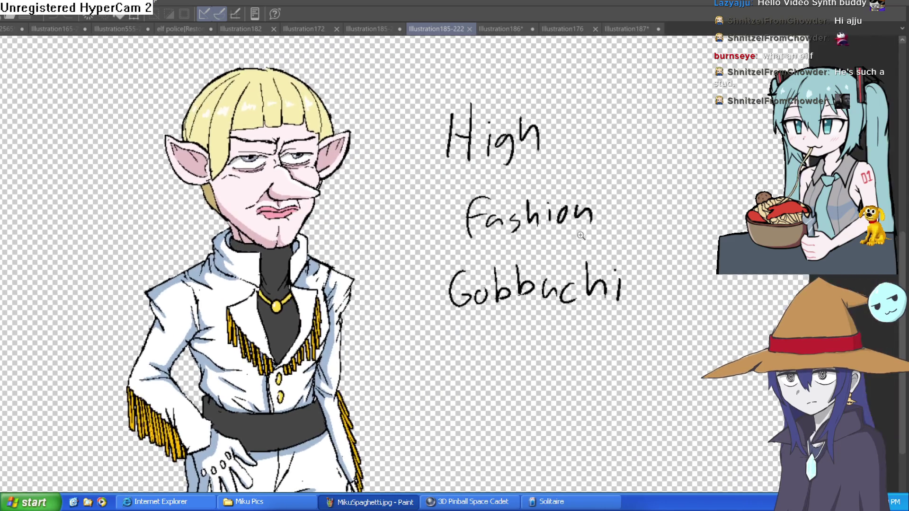
pyautogui.scroll(-5, 635, 270)
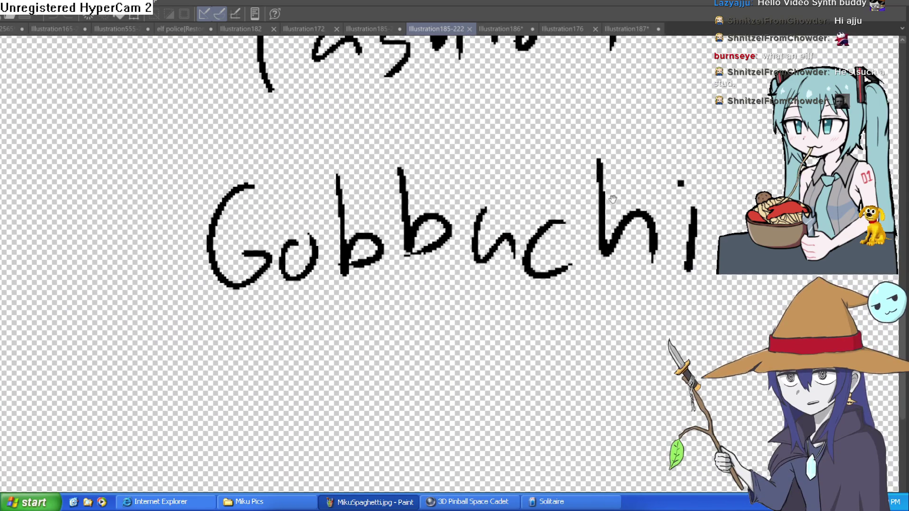
pyautogui.scroll(2, 615, 179)
pyautogui.scroll(-3, 334, 251)
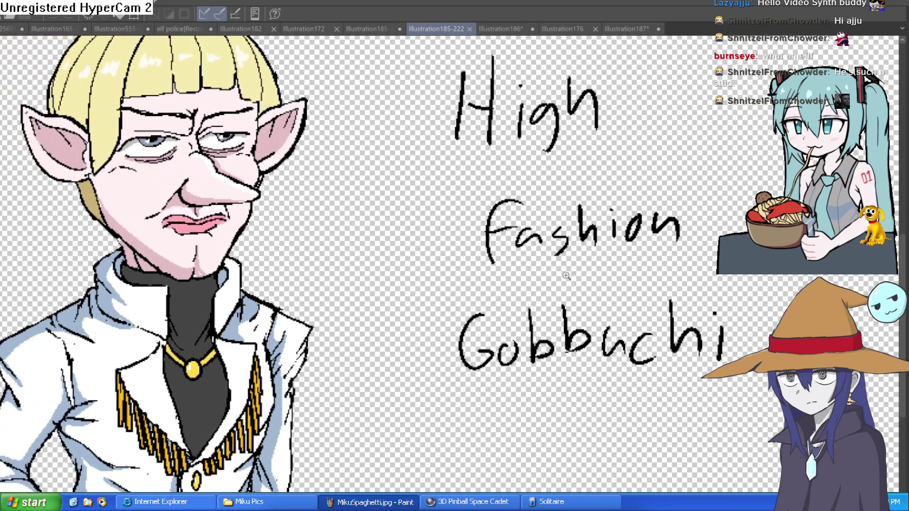
pyautogui.scroll(-2, 334, 251)
pyautogui.scroll(1, 488, 258)
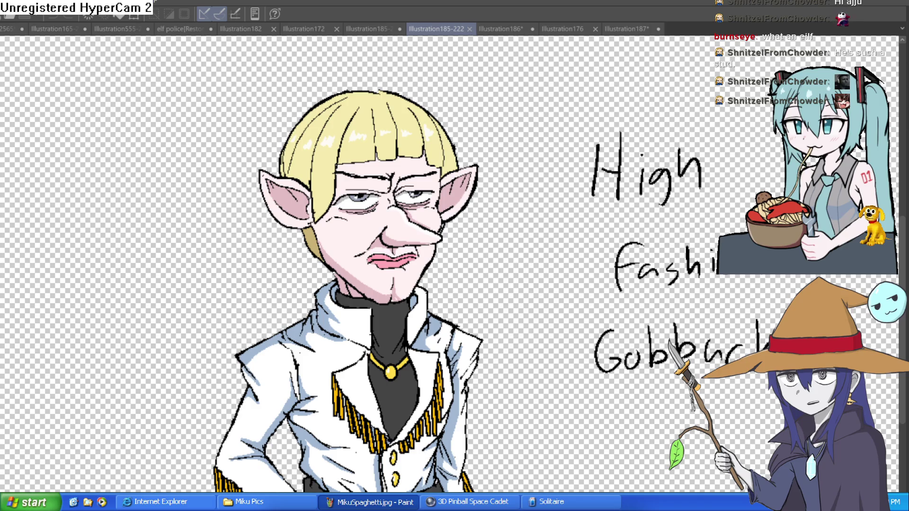
# Step: Mirror the view back and settle on the long-haired Illustration185-222-22 elf
pyautogui.click(374, 29)
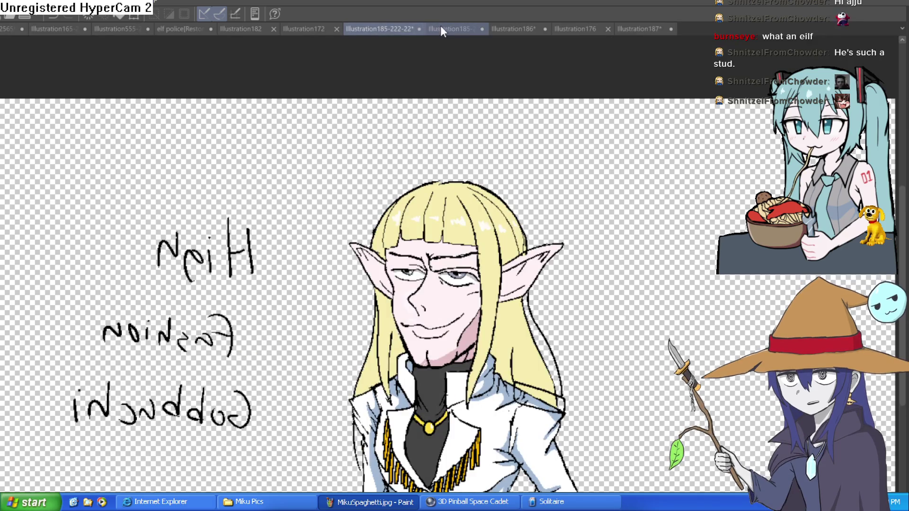
pyautogui.click(437, 29)
pyautogui.press('h')
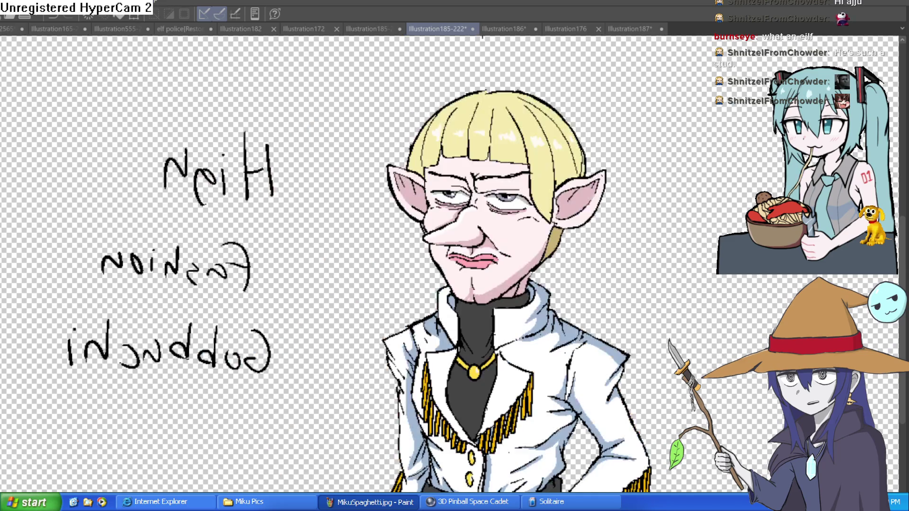
pyautogui.click(368, 29)
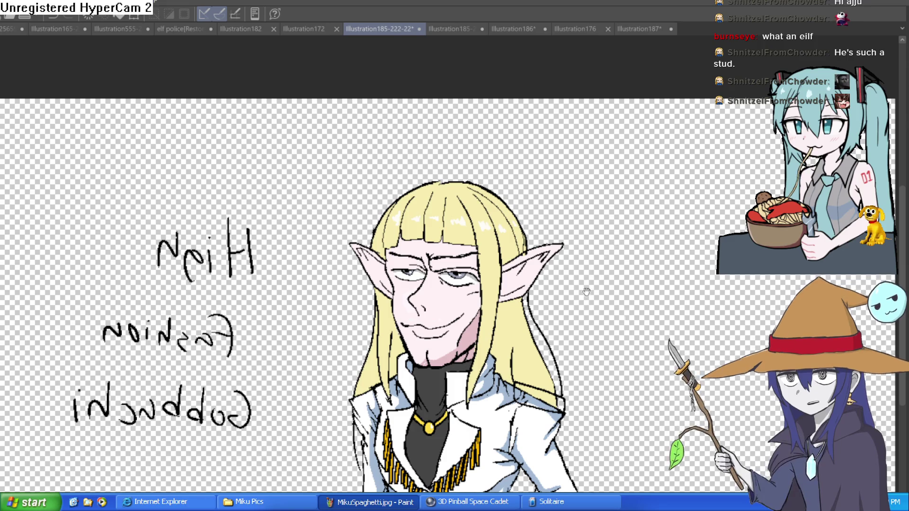
pyautogui.scroll(-5, 573, 201)
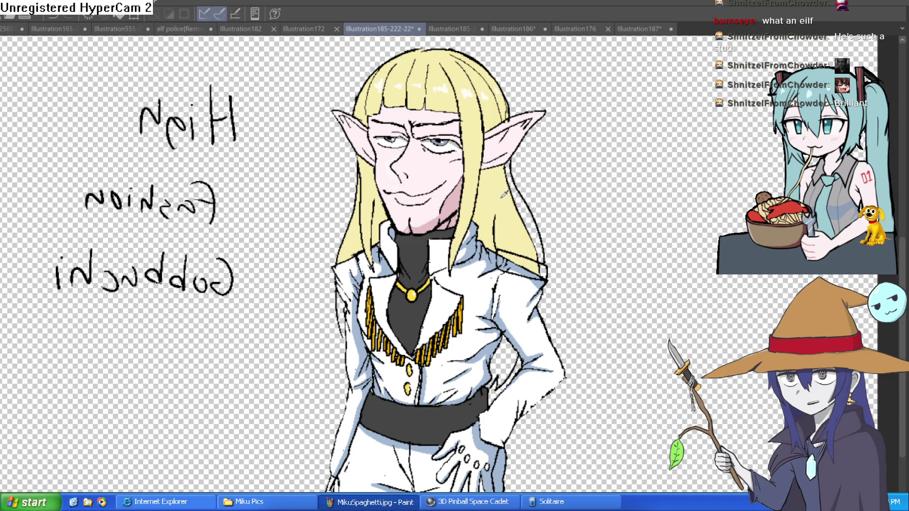
# Step: Erase the stray dotted inner hair line
pyautogui.scroll(3, 535, 209)
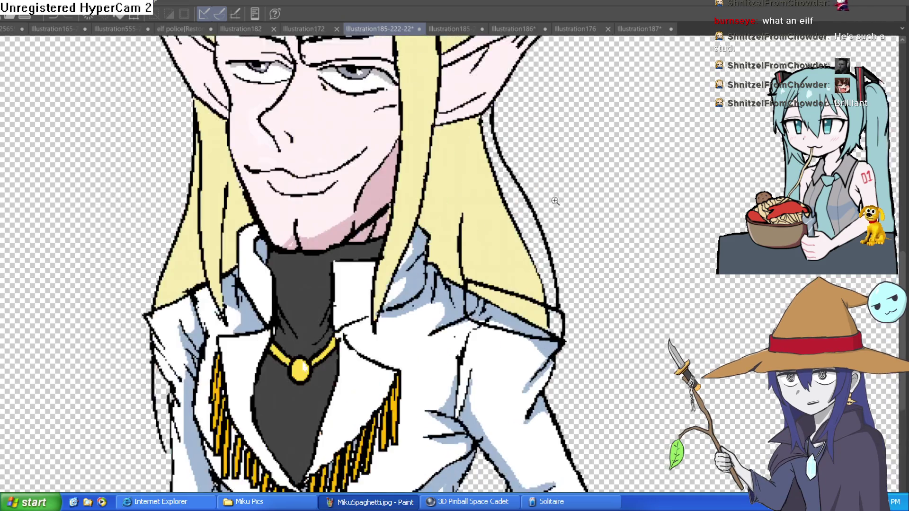
pyautogui.scroll(-5, 558, 295)
pyautogui.scroll(1, 558, 295)
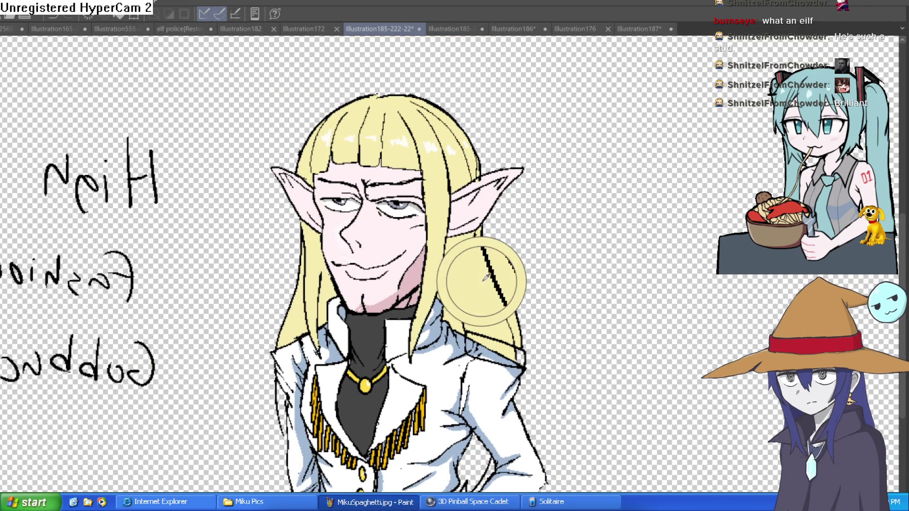
pyautogui.scroll(5, 478, 263)
pyautogui.moveTo(426, 166)
pyautogui.mouseDown()
pyautogui.moveTo(520, 376)
pyautogui.moveTo(502, 319)
pyautogui.moveTo(465, 257)
pyautogui.moveTo(482, 317)
pyautogui.moveTo(450, 223)
pyautogui.mouseUp()
pyautogui.moveTo(514, 372)
pyautogui.mouseDown()
pyautogui.moveTo(524, 392)
pyautogui.moveTo(529, 385)
pyautogui.mouseUp()
# Step: Erase the gold fringe strands beside the collar on the right side
pyautogui.scroll(-5, 609, 278)
pyautogui.scroll(-6, 610, 278)
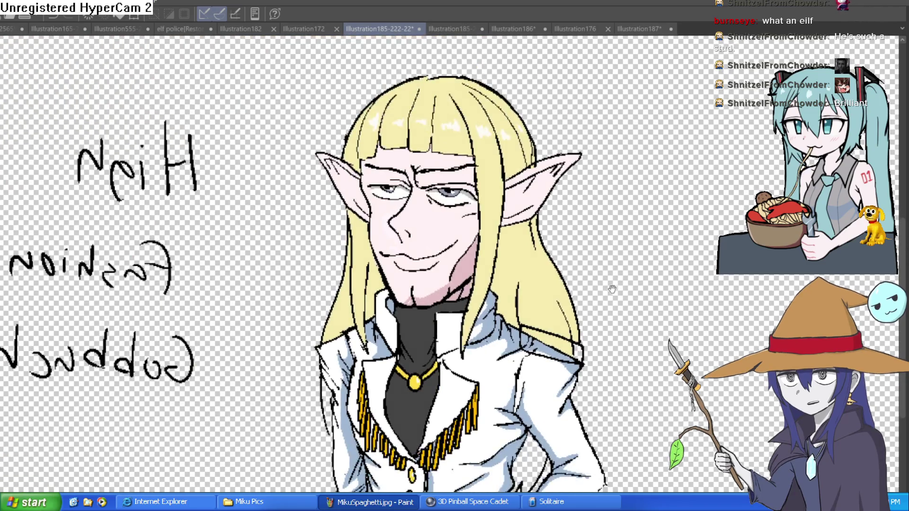
pyautogui.scroll(8, 585, 263)
pyautogui.scroll(-5, 585, 263)
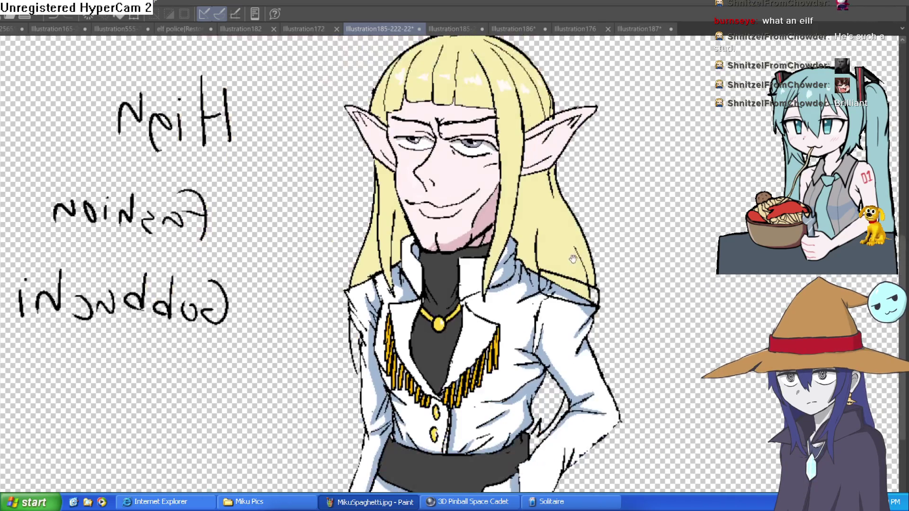
pyautogui.moveTo(585, 263); pyautogui.dragTo(586, 228)
pyautogui.scroll(3, 586, 228)
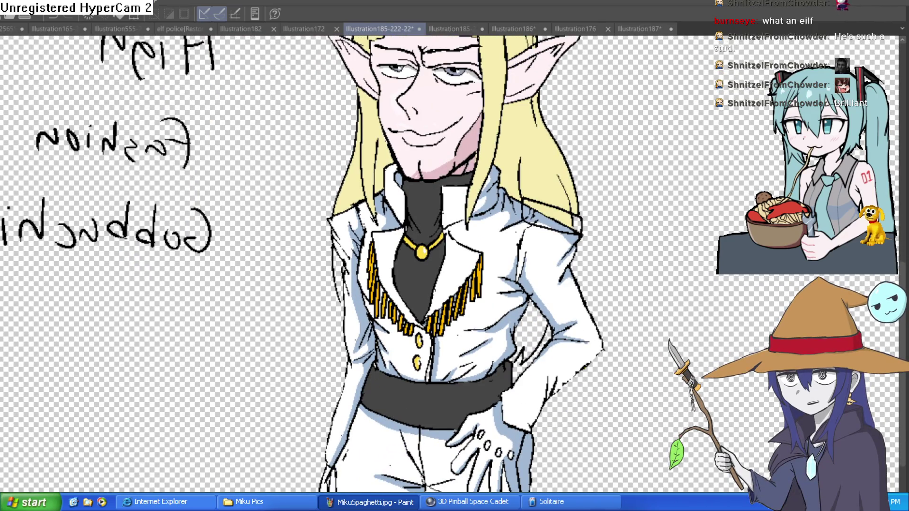
pyautogui.scroll(4, 507, 275)
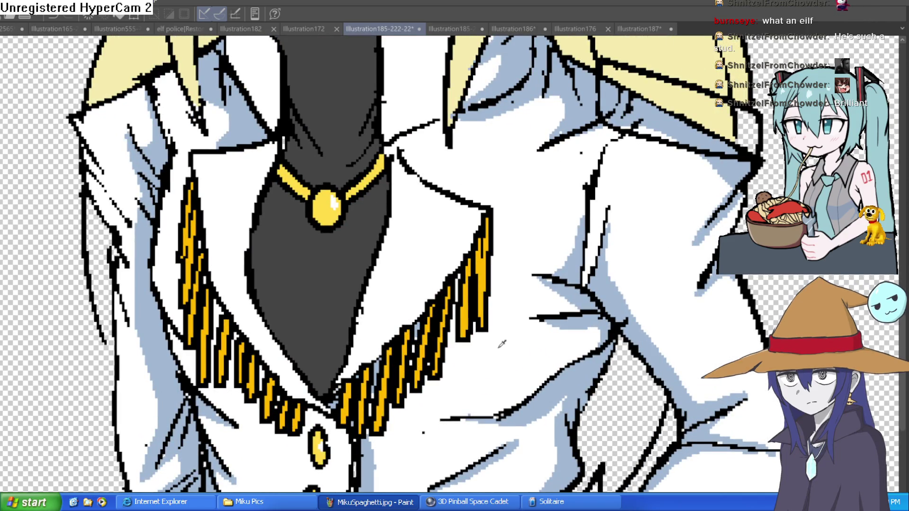
pyautogui.moveTo(497, 253)
pyautogui.mouseDown()
pyautogui.moveTo(478, 266)
pyautogui.moveTo(483, 232)
pyautogui.moveTo(460, 284)
pyautogui.moveTo(487, 264)
pyautogui.moveTo(472, 308)
pyautogui.moveTo(374, 431)
pyautogui.moveTo(412, 360)
pyautogui.moveTo(391, 406)
pyautogui.moveTo(408, 382)
pyautogui.moveTo(408, 399)
pyautogui.moveTo(442, 361)
pyautogui.moveTo(443, 327)
pyautogui.moveTo(459, 290)
pyautogui.moveTo(430, 316)
pyautogui.moveTo(464, 300)
pyautogui.moveTo(417, 341)
pyautogui.moveTo(407, 337)
pyautogui.moveTo(379, 374)
pyautogui.moveTo(367, 420)
pyautogui.moveTo(371, 376)
pyautogui.moveTo(402, 345)
pyautogui.mouseUp()
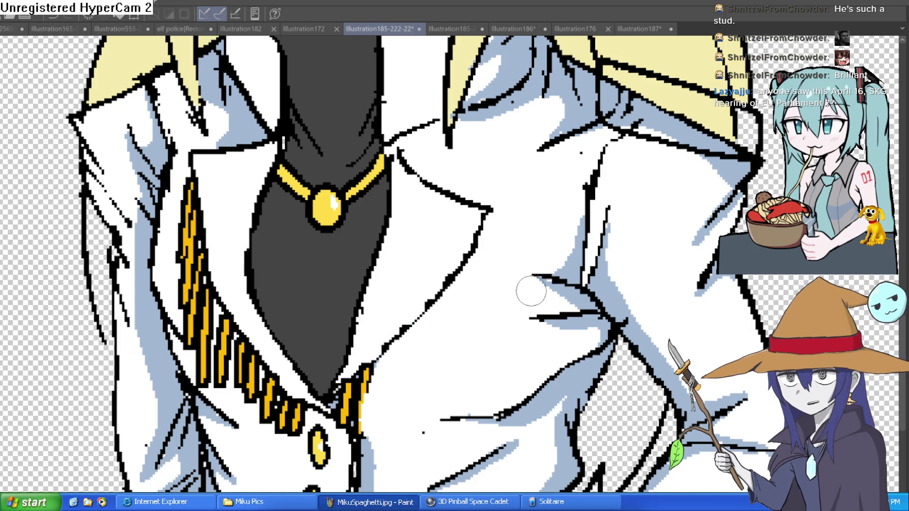
# Step: Mirror the canvas and pan down the coat to check the cleanup
pyautogui.scroll(-3, 532, 291)
pyautogui.moveTo(532, 290)
pyautogui.mouseDown()
pyautogui.moveTo(512, 315)
pyautogui.moveTo(544, 377)
pyautogui.mouseUp()
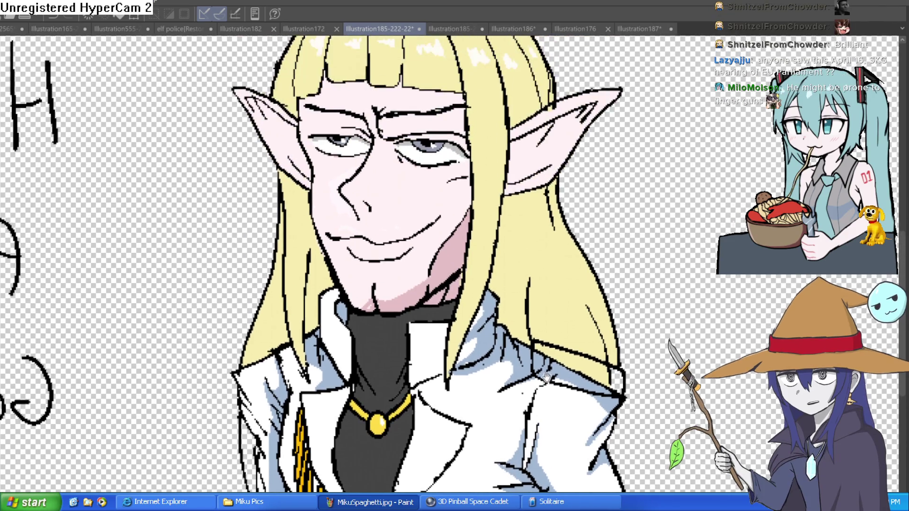
pyautogui.press('h')
pyautogui.scroll(-1, 581, 354)
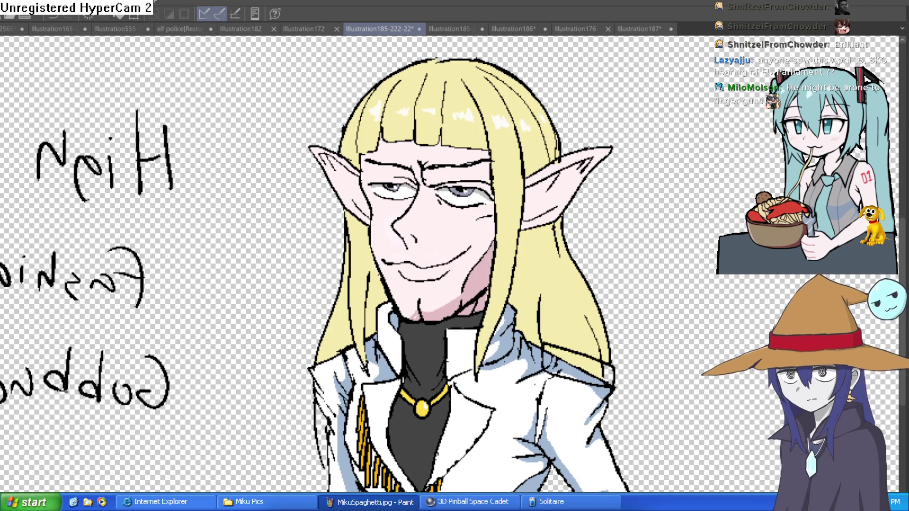
pyautogui.moveTo(622, 409)
pyautogui.mouseDown()
pyautogui.moveTo(664, 258)
pyautogui.moveTo(642, 291)
pyautogui.mouseUp()
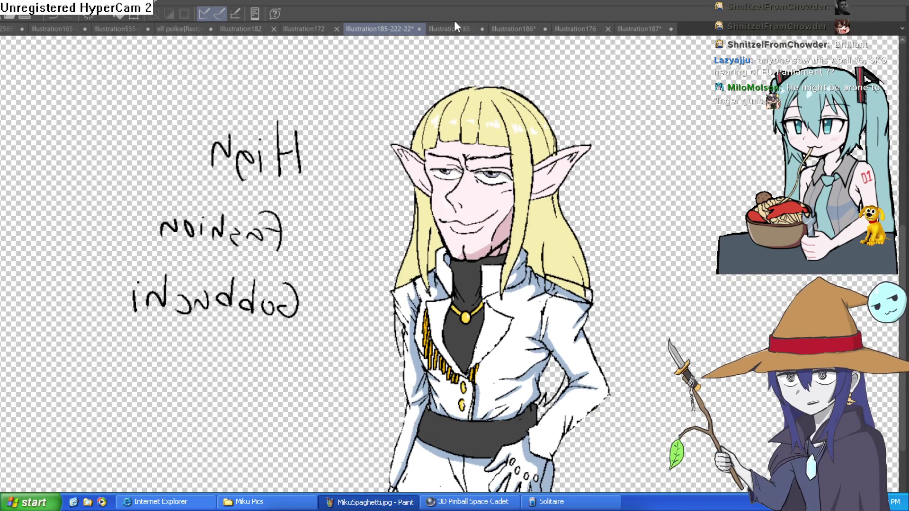
pyautogui.click(458, 30)
pyautogui.moveTo(646, 237)
pyautogui.mouseDown()
pyautogui.moveTo(634, 228)
pyautogui.moveTo(590, 260)
pyautogui.moveTo(613, 218)
pyautogui.moveTo(598, 230)
pyautogui.mouseUp()
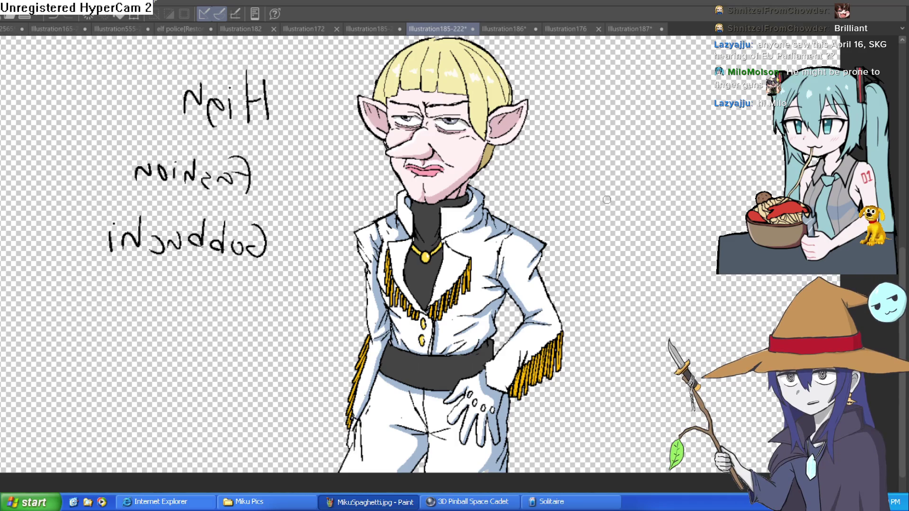
pyautogui.click(375, 29)
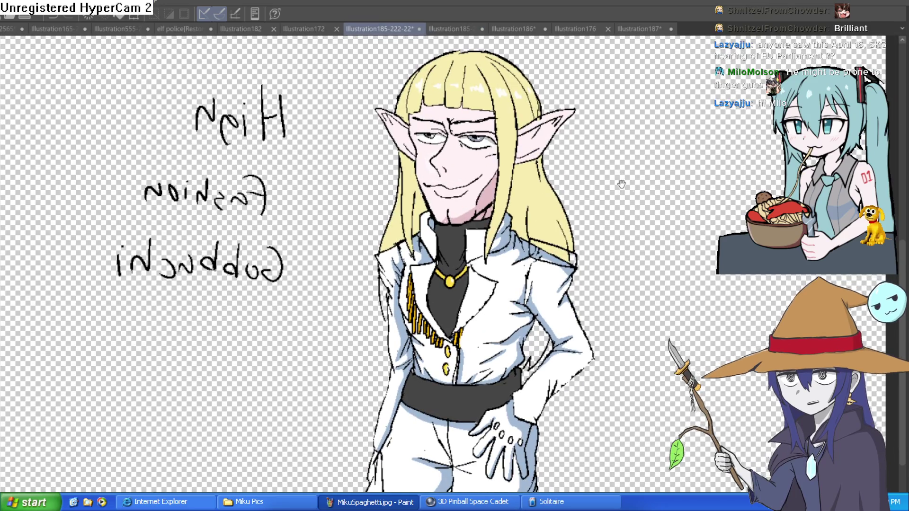
pyautogui.moveTo(622, 184); pyautogui.dragTo(614, 200)
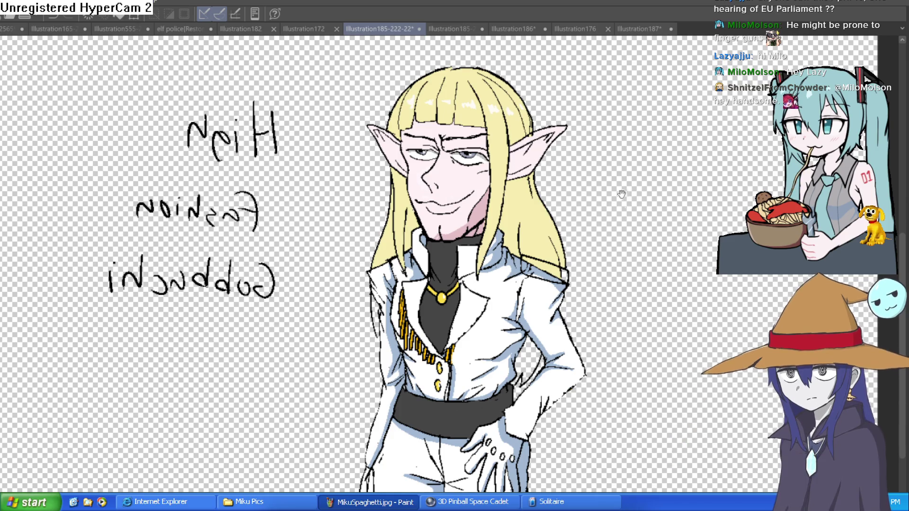
pyautogui.scroll(1, 621, 210)
pyautogui.scroll(5, 473, 200)
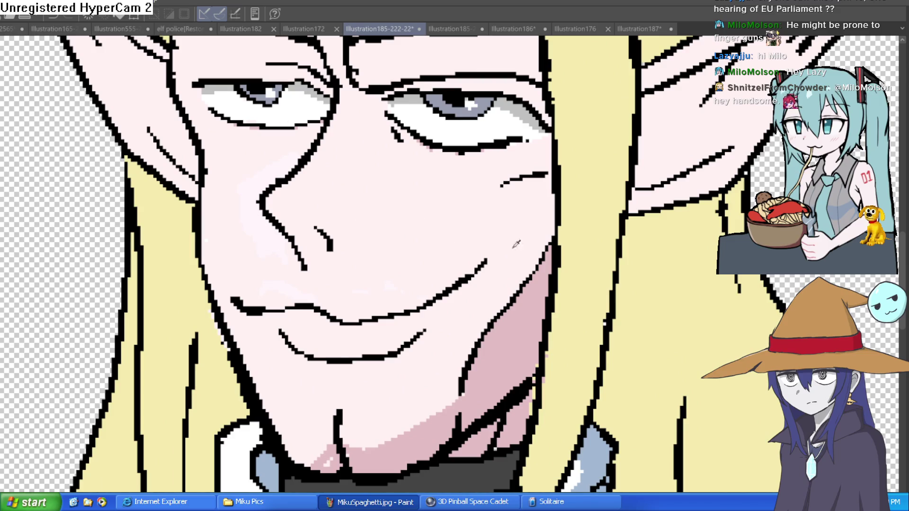
# Step: Paint pink shading beside the elf's nose and around the nostril
pyautogui.click(281, 191)
pyautogui.moveTo(272, 229)
pyautogui.mouseDown()
pyautogui.moveTo(325, 233)
pyautogui.moveTo(389, 255)
pyautogui.moveTo(406, 314)
pyautogui.moveTo(337, 331)
pyautogui.mouseUp()
pyautogui.keyDown('alt'); pyautogui.click(524, 270); pyautogui.keyUp('alt')
pyautogui.keyDown('alt'); pyautogui.click(638, 242); pyautogui.keyUp('alt')
pyautogui.keyDown('alt'); pyautogui.click(608, 253); pyautogui.keyUp('alt')
pyautogui.moveTo(526, 250); pyautogui.dragTo(518, 242)
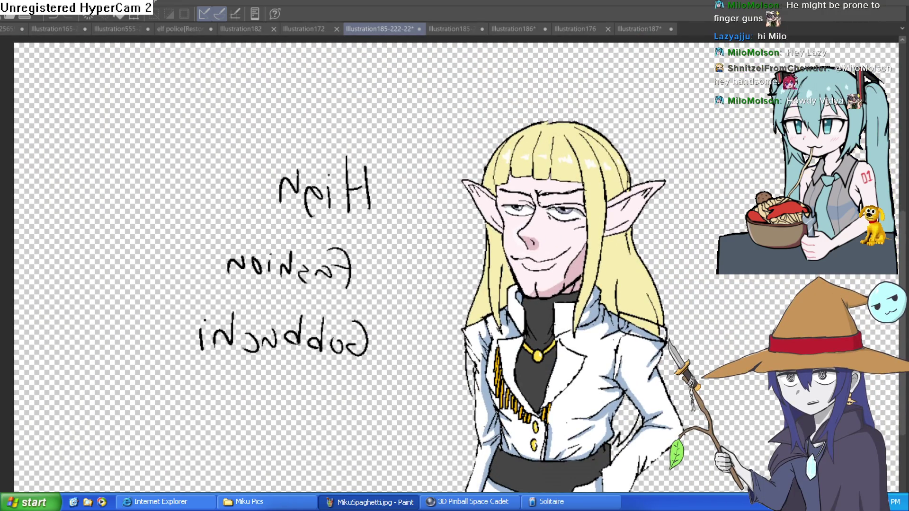
# Step: Redraw the nose line and add a highlight along the nose ridge
pyautogui.click(550, 194)
pyautogui.click(550, 194)
pyautogui.moveTo(468, 222)
pyautogui.mouseDown()
pyautogui.moveTo(426, 247)
pyautogui.moveTo(416, 265)
pyautogui.moveTo(445, 232)
pyautogui.moveTo(438, 236)
pyautogui.mouseUp()
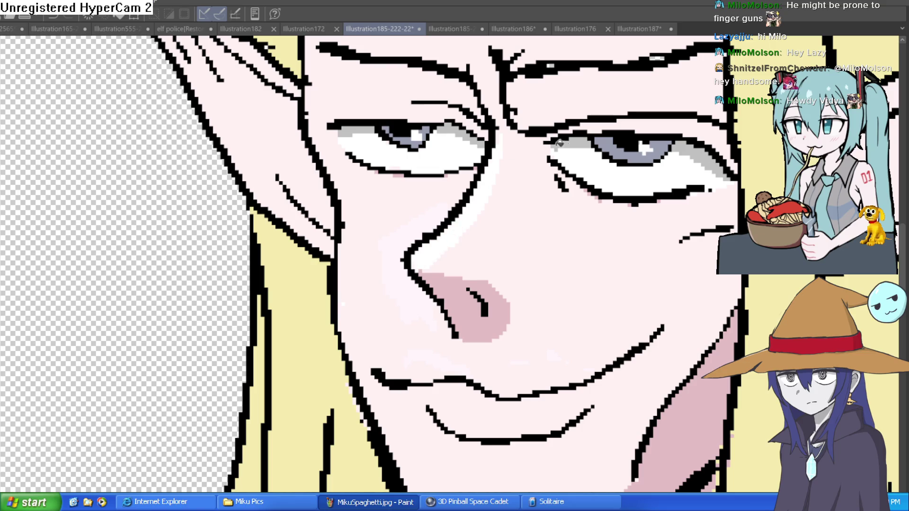
pyautogui.hotkey('ctrl', '0')
pyautogui.scroll(3, 552, 174)
pyautogui.scroll(-3, 552, 174)
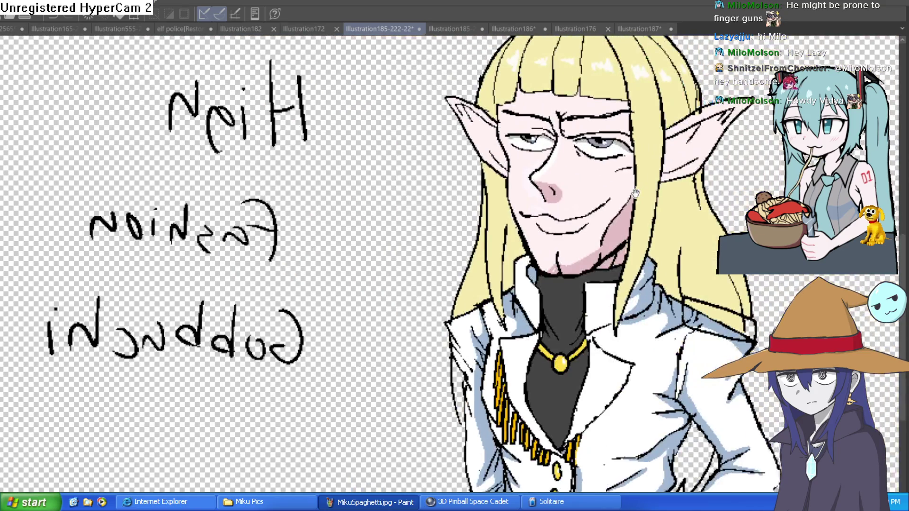
pyautogui.scroll(2, 548, 170)
pyautogui.moveTo(558, 181); pyautogui.dragTo(557, 201)
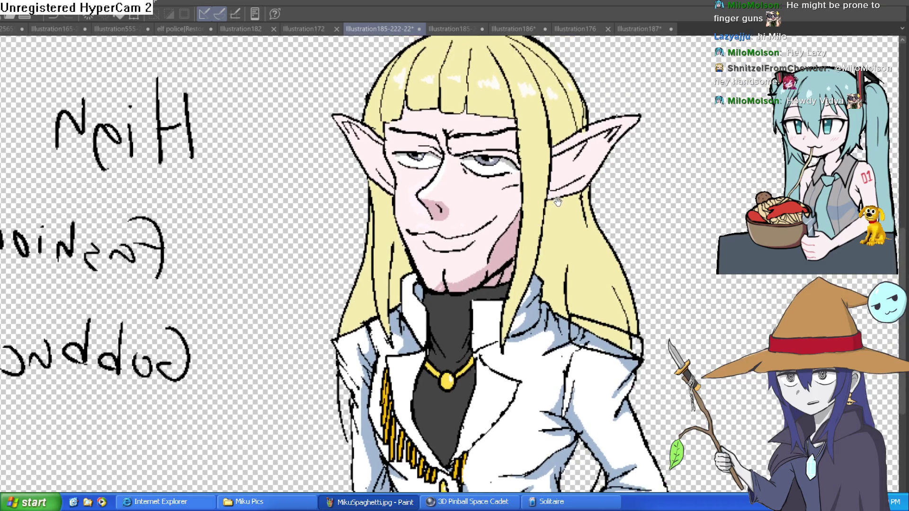
pyautogui.scroll(1, 543, 195)
pyautogui.scroll(3, 551, 194)
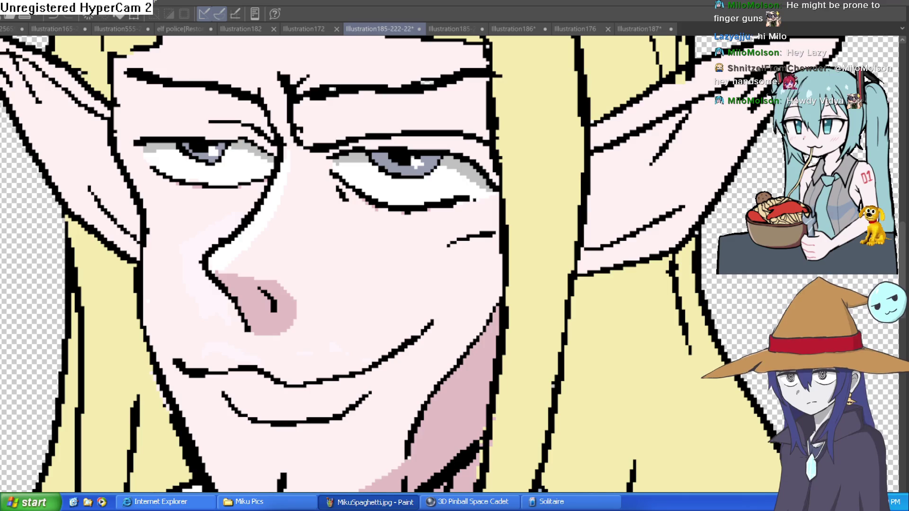
pyautogui.scroll(-5, 591, 264)
pyautogui.scroll(2, 592, 265)
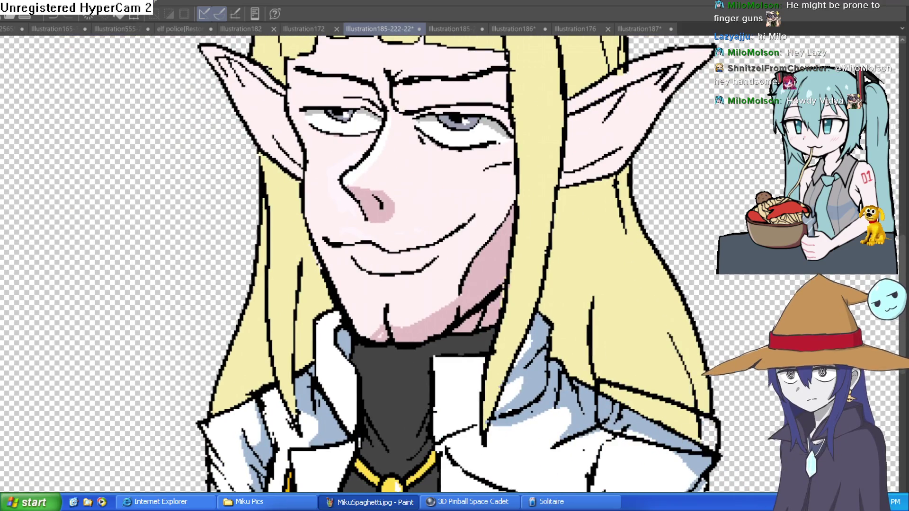
# Step: Mirror the canvas view horizontally a few times to check the face
pyautogui.press('h')
pyautogui.press('h')
pyautogui.press('h')
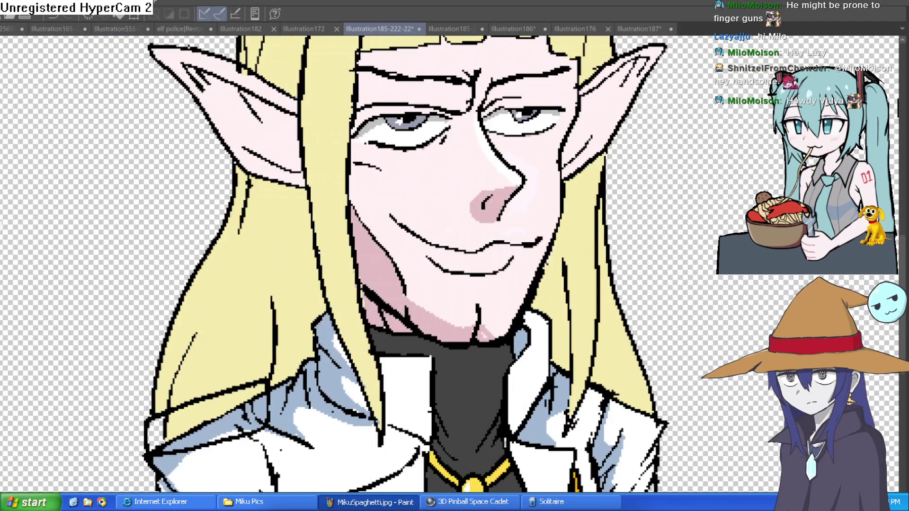
pyautogui.press('h')
pyautogui.press('h')
pyautogui.press('h')
pyautogui.press('h')
pyautogui.scroll(-5, 595, 258)
pyautogui.press('h')
pyautogui.press('h')
pyautogui.press('h')
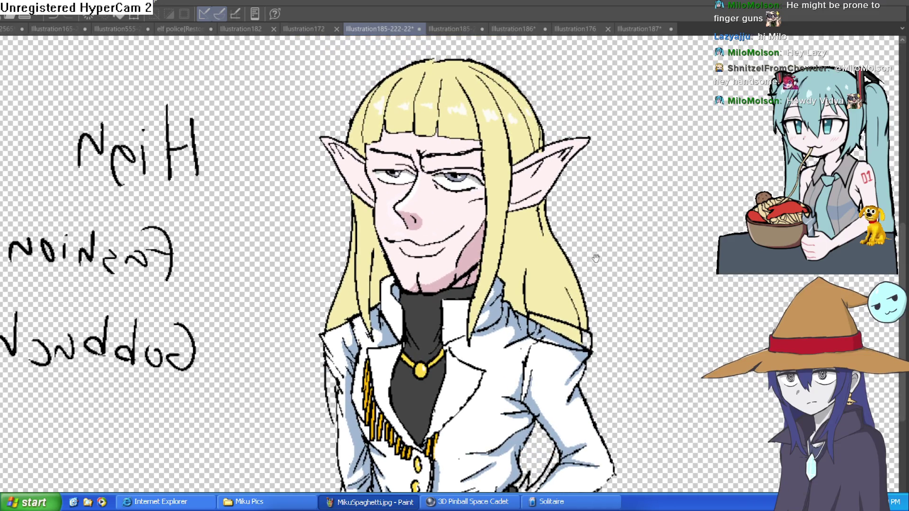
pyautogui.moveTo(595, 258); pyautogui.dragTo(585, 278)
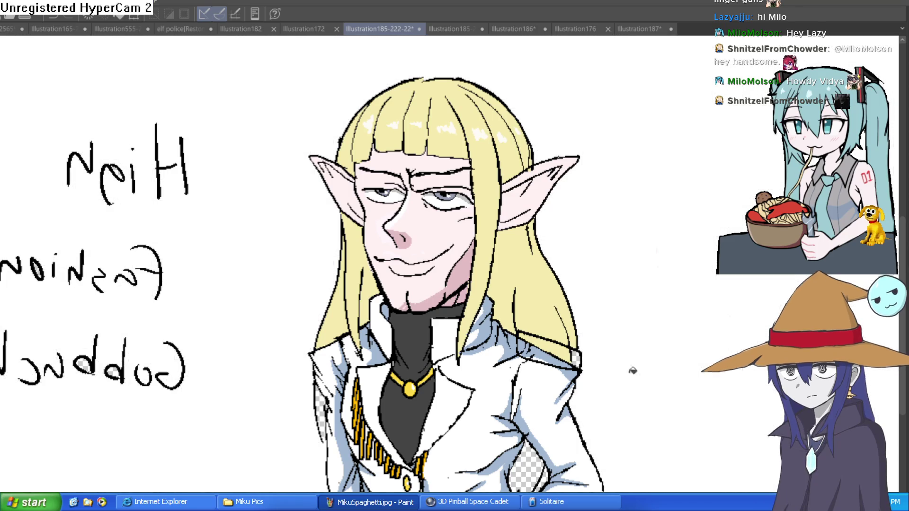
# Step: Paint a pale blonde hair strand falling over the right side of the jacket
pyautogui.scroll(-3, 601, 277)
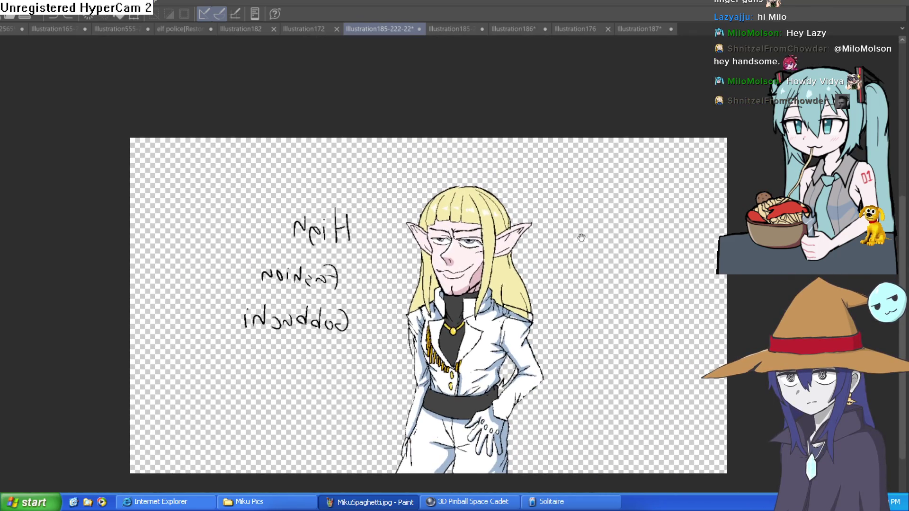
pyautogui.scroll(3, 530, 265)
pyautogui.scroll(5, 530, 265)
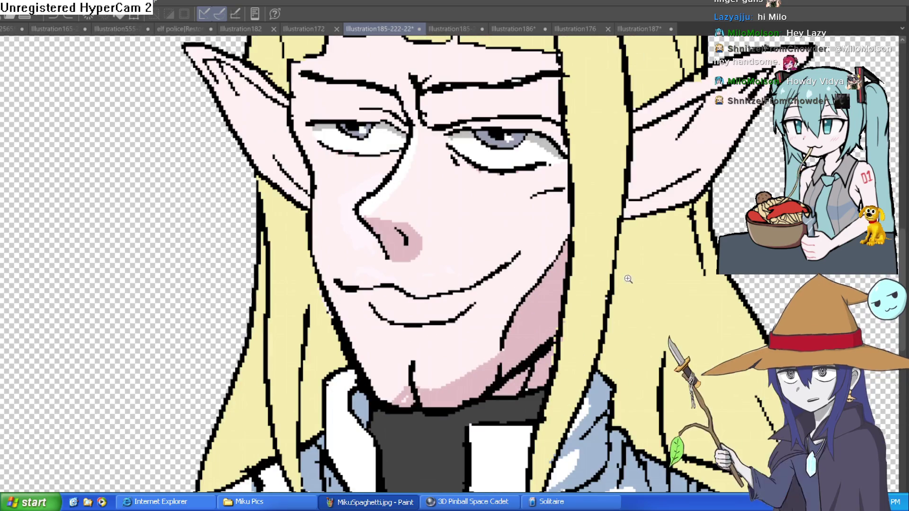
pyautogui.scroll(-5, 698, 283)
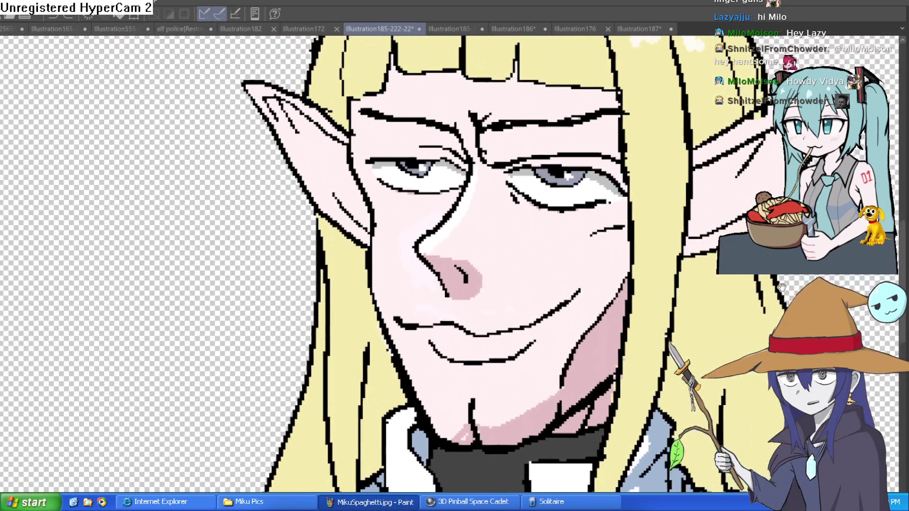
pyautogui.scroll(-4, 699, 283)
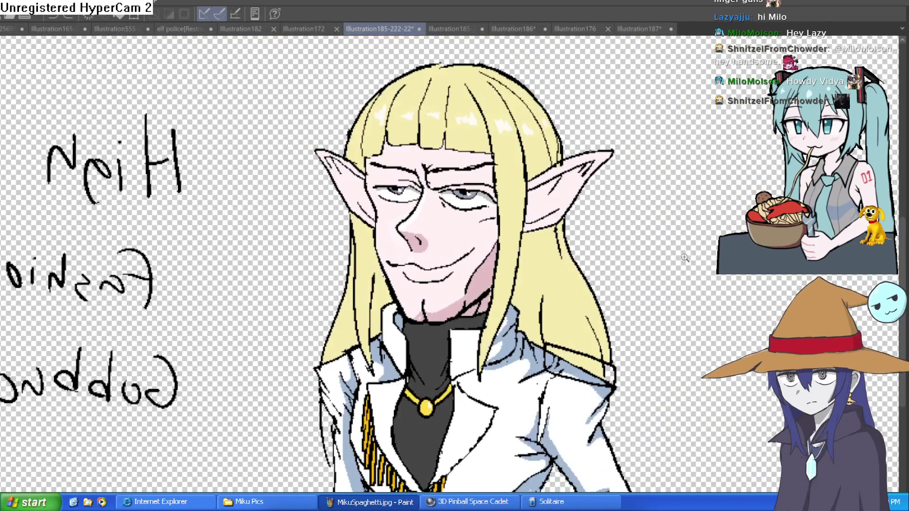
pyautogui.scroll(2, 580, 261)
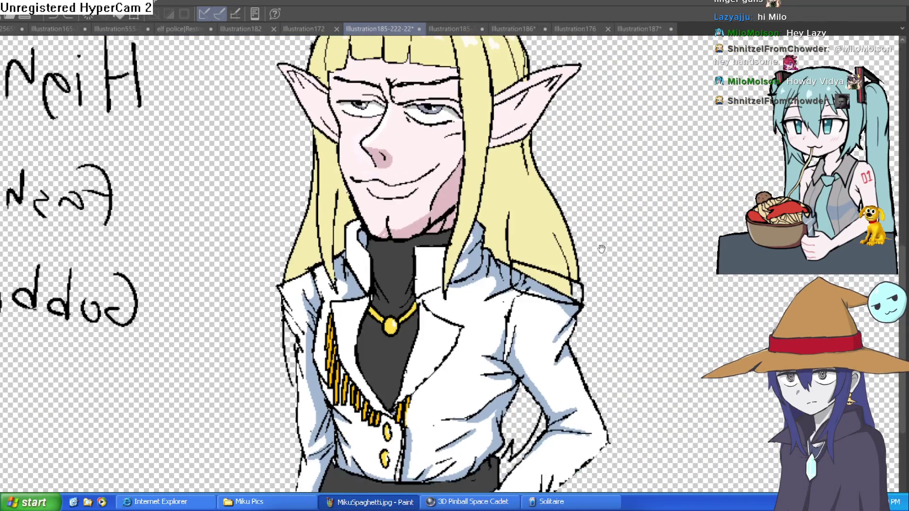
pyautogui.moveTo(633, 349)
pyautogui.mouseDown()
pyautogui.moveTo(598, 304)
pyautogui.moveTo(609, 303)
pyautogui.mouseUp()
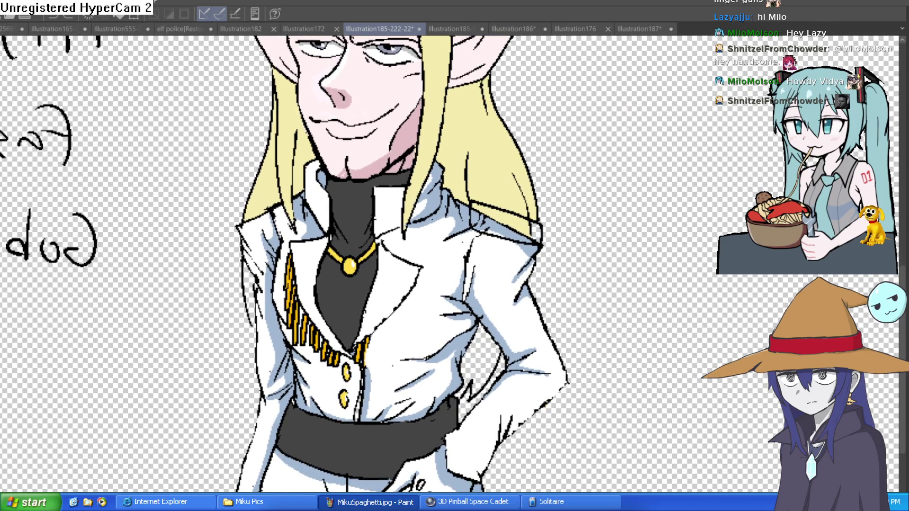
pyautogui.moveTo(495, 346); pyautogui.dragTo(488, 349)
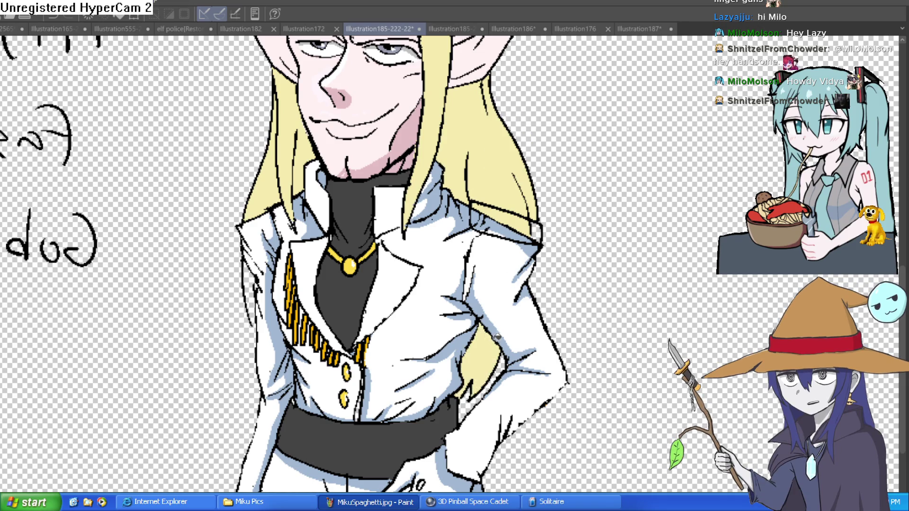
pyautogui.scroll(-3, 576, 278)
pyautogui.scroll(5, 407, 322)
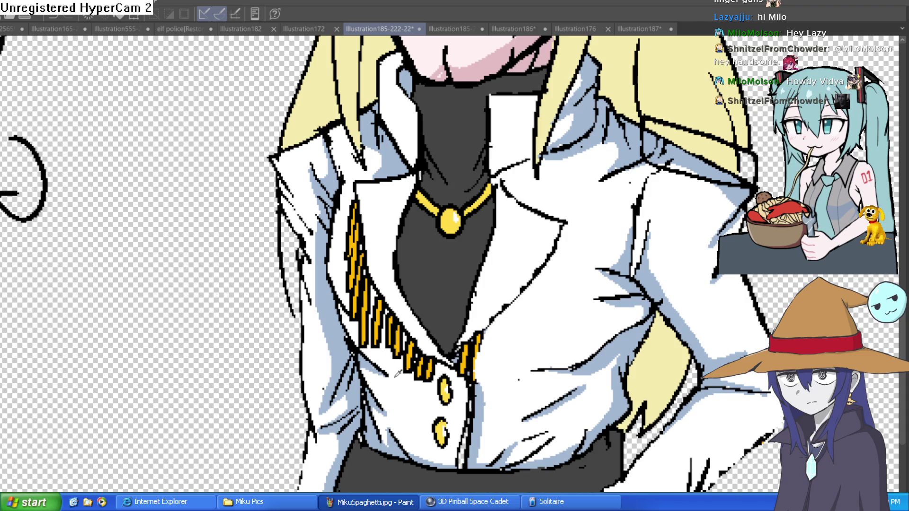
# Step: Tilt the view and brush white over the gold lapel stripes down to their lower ends
pyautogui.press('^')
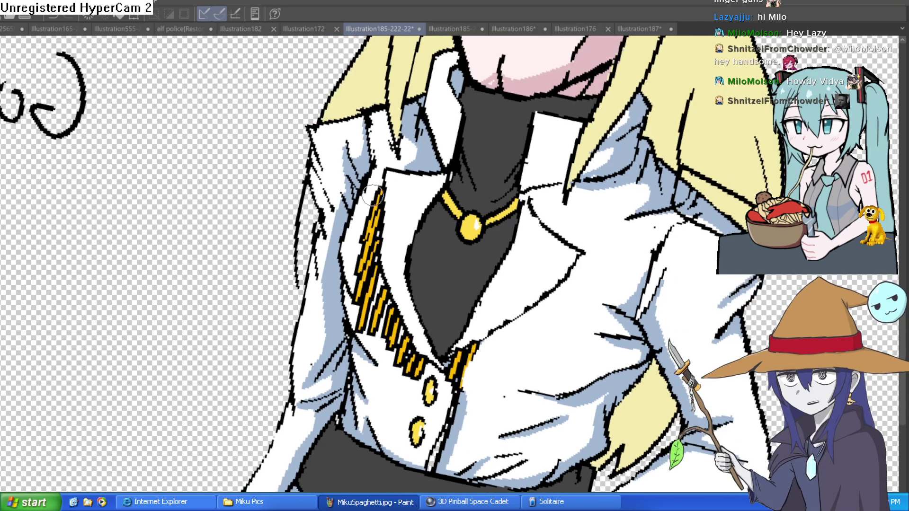
pyautogui.moveTo(379, 192)
pyautogui.mouseDown()
pyautogui.moveTo(374, 241)
pyautogui.moveTo(412, 377)
pyautogui.moveTo(381, 339)
pyautogui.moveTo(383, 322)
pyautogui.mouseUp()
pyautogui.moveTo(419, 377)
pyautogui.mouseDown()
pyautogui.moveTo(362, 322)
pyautogui.moveTo(353, 284)
pyautogui.moveTo(378, 299)
pyautogui.moveTo(364, 246)
pyautogui.moveTo(359, 266)
pyautogui.mouseUp()
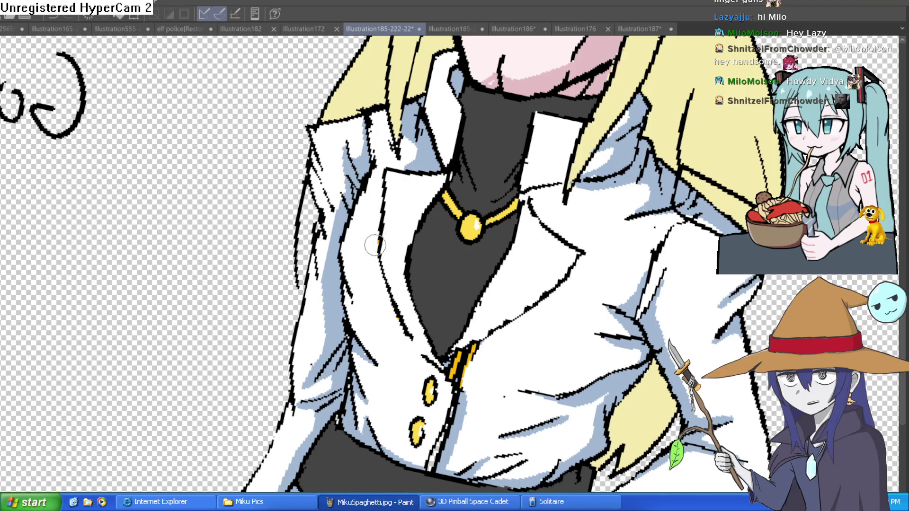
pyautogui.scroll(-5, 399, 217)
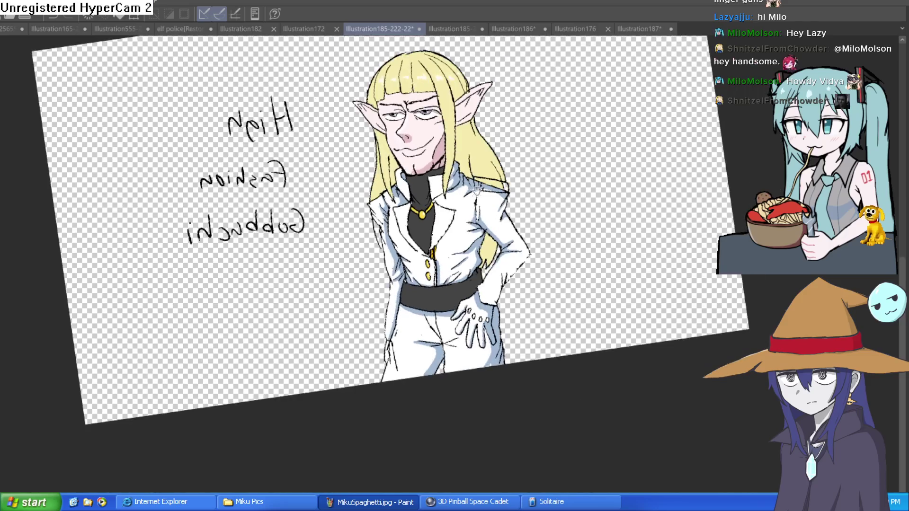
# Step: Paint light blue/white over the leftover gold lapel stripes
pyautogui.scroll(5, 486, 216)
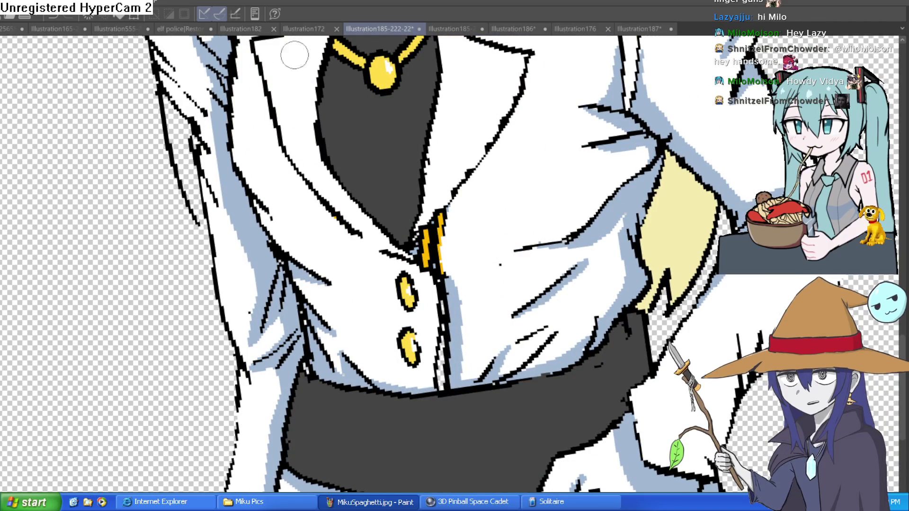
pyautogui.moveTo(441, 270)
pyautogui.mouseDown()
pyautogui.moveTo(440, 221)
pyautogui.moveTo(453, 289)
pyautogui.mouseUp()
pyautogui.scroll(-3, 438, 265)
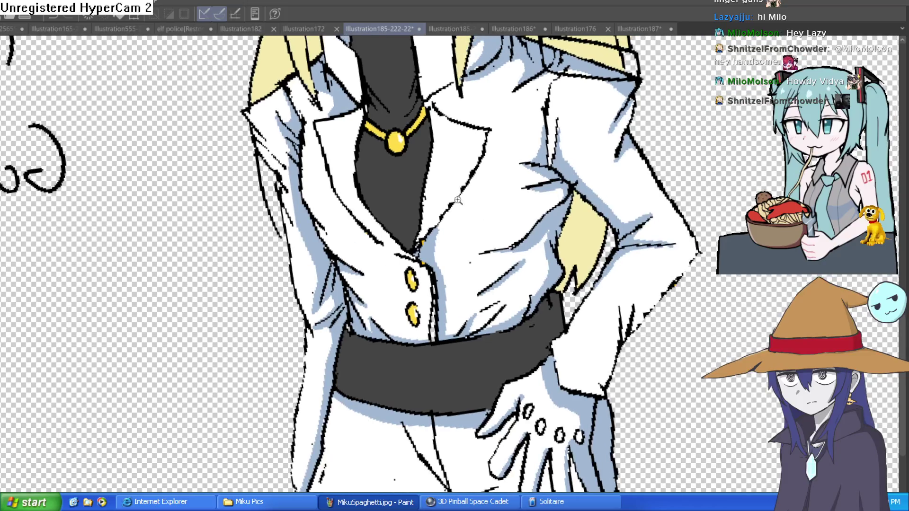
pyautogui.scroll(4, 481, 156)
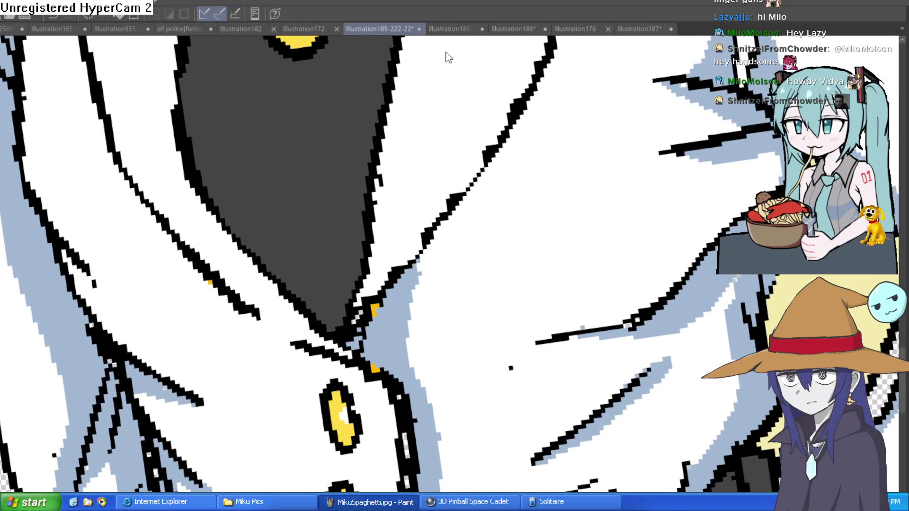
pyautogui.scroll(-3, 402, 51)
# Step: Ink a clean black line along the coat's collar edge
pyautogui.moveTo(506, 93)
pyautogui.mouseDown()
pyautogui.moveTo(490, 161)
pyautogui.moveTo(442, 239)
pyautogui.moveTo(392, 296)
pyautogui.mouseUp()
pyautogui.scroll(-2, 421, 203)
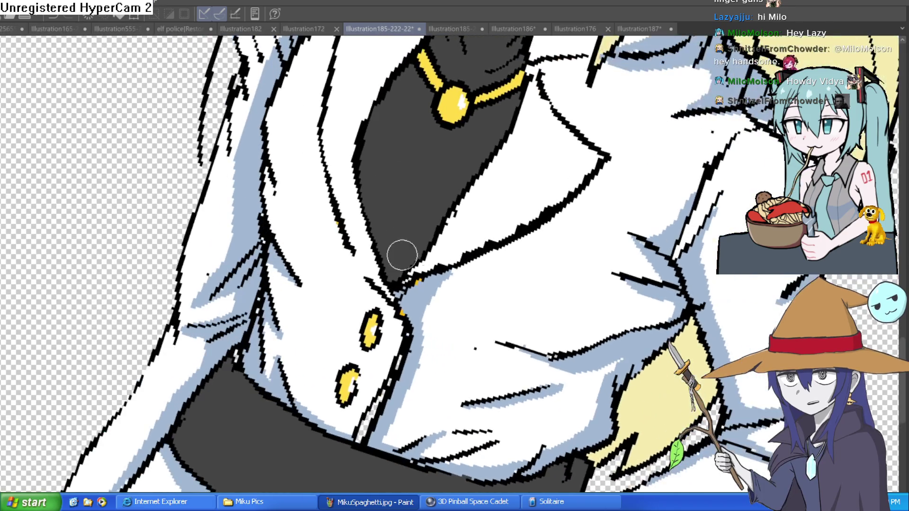
pyautogui.scroll(-2, 540, 210)
pyautogui.scroll(-2, 539, 211)
# Step: Straighten the canvas rotation and mirror the view to check proportions
pyautogui.moveTo(539, 210)
pyautogui.mouseDown()
pyautogui.moveTo(574, 186)
pyautogui.moveTo(545, 213)
pyautogui.moveTo(556, 205)
pyautogui.moveTo(536, 195)
pyautogui.mouseUp()
pyautogui.scroll(-2, 546, 212)
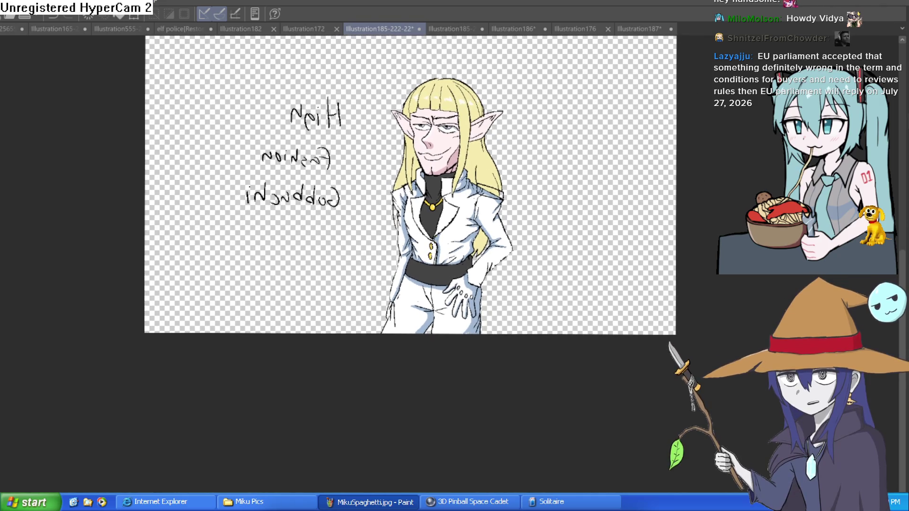
pyautogui.press('h')
pyautogui.press('h')
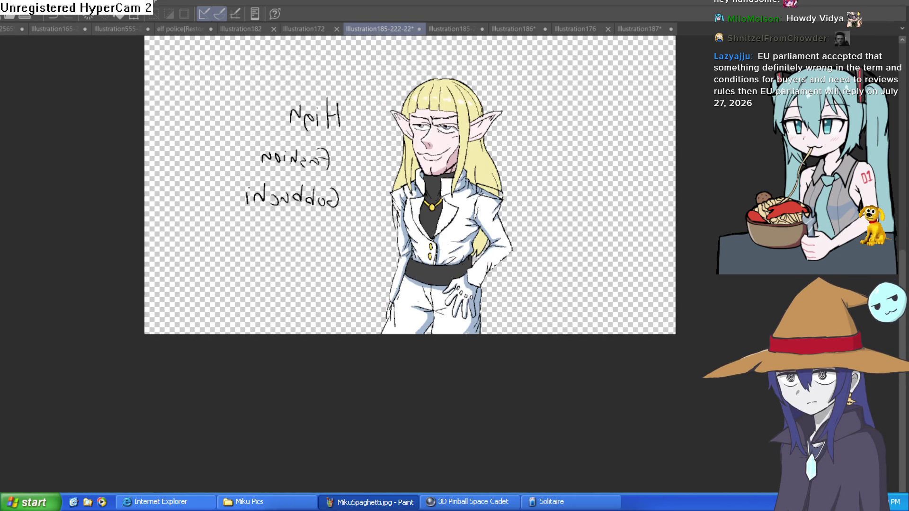
pyautogui.scroll(3, 490, 185)
pyautogui.scroll(-2, 520, 237)
pyautogui.press('h')
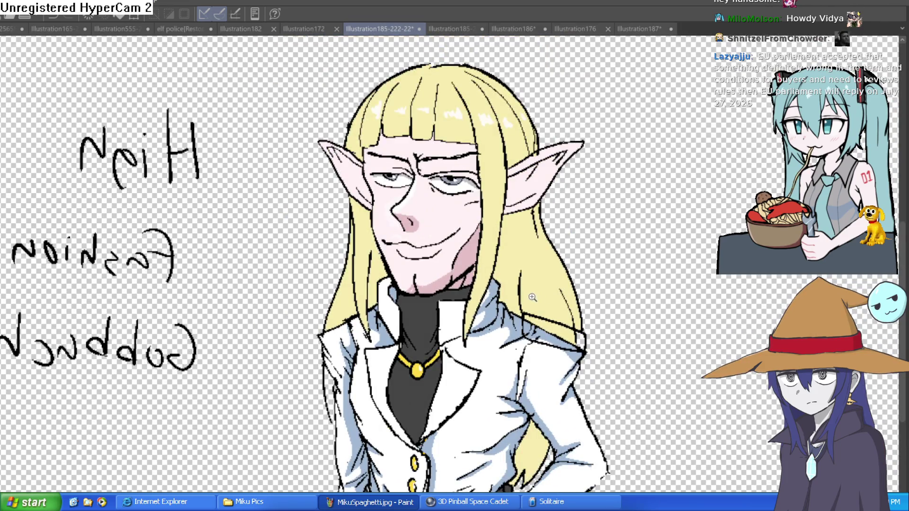
pyautogui.press('h')
pyautogui.scroll(1, 542, 284)
pyautogui.moveTo(576, 264); pyautogui.dragTo(571, 289)
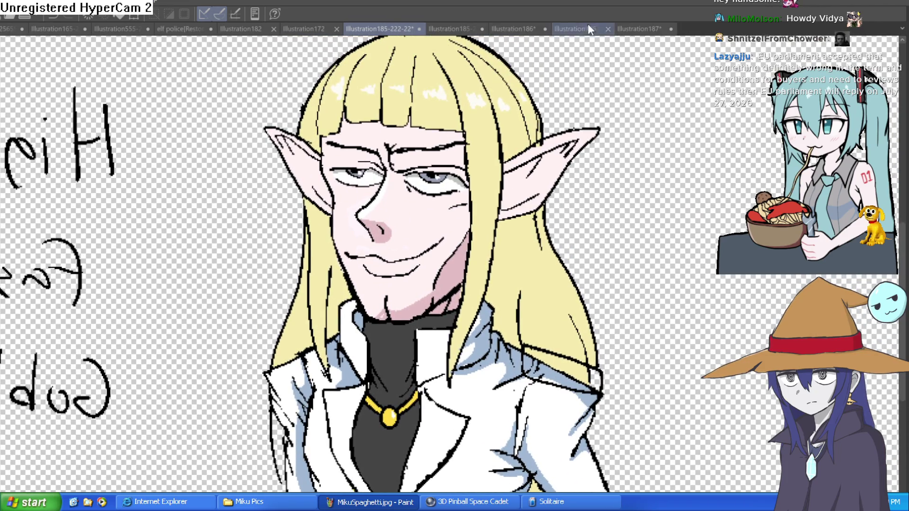
pyautogui.click(468, 32)
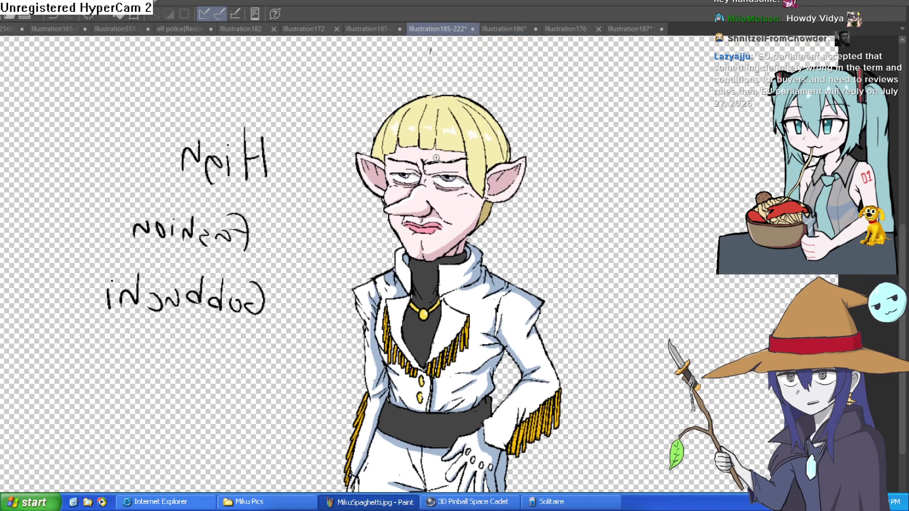
pyautogui.scroll(5, 449, 139)
pyautogui.scroll(-3, 647, 211)
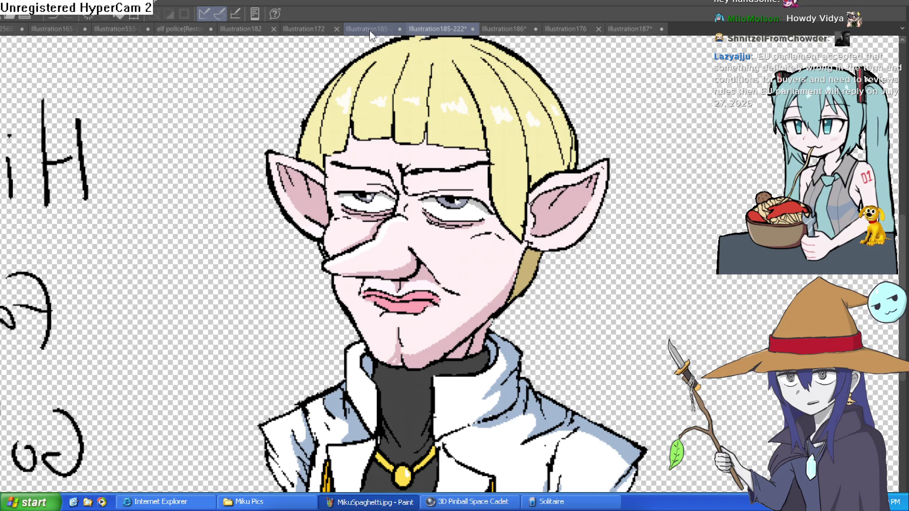
pyautogui.click(372, 30)
pyautogui.moveTo(482, 89)
pyautogui.mouseDown()
pyautogui.moveTo(475, 122)
pyautogui.moveTo(438, 113)
pyautogui.mouseUp()
pyautogui.click(452, 27)
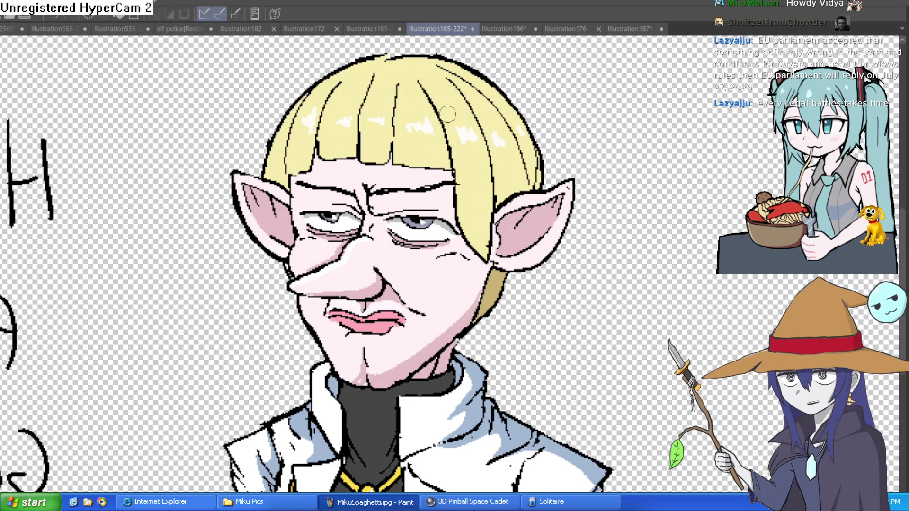
pyautogui.click(381, 32)
pyautogui.moveTo(638, 142)
pyautogui.mouseDown()
pyautogui.moveTo(606, 177)
pyautogui.moveTo(643, 156)
pyautogui.mouseUp()
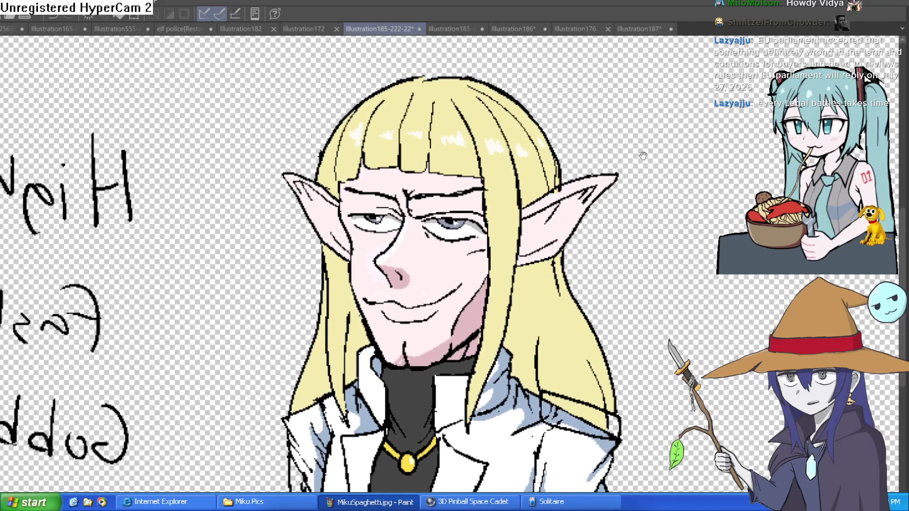
pyautogui.scroll(-2, 632, 160)
pyautogui.scroll(3, 567, 183)
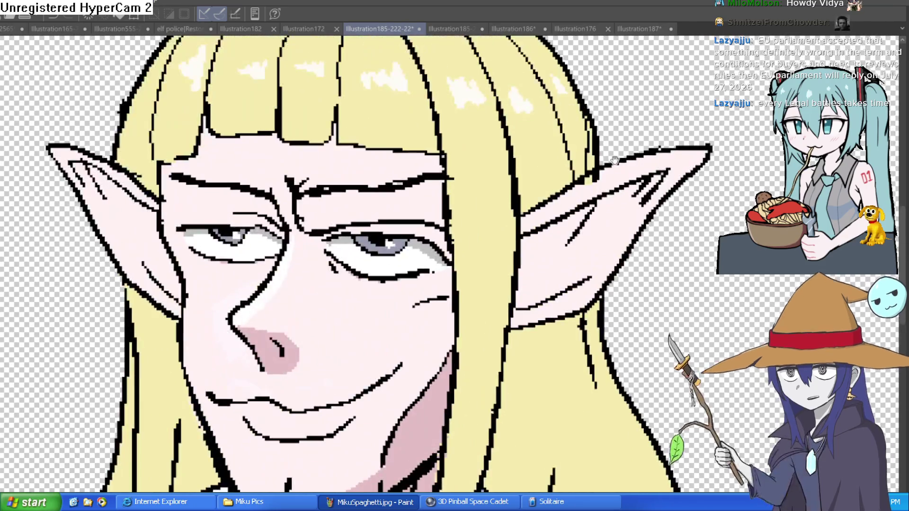
pyautogui.scroll(-1, 612, 184)
pyautogui.scroll(-1, 612, 184)
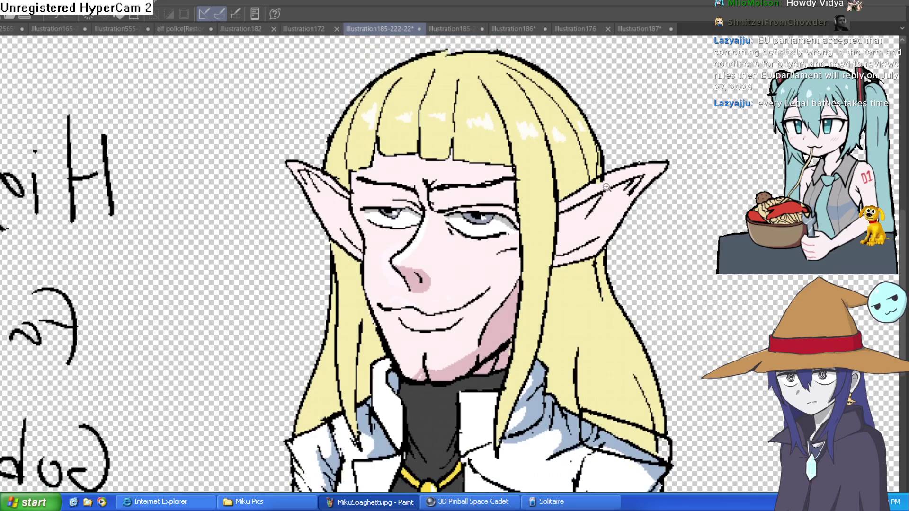
pyautogui.scroll(1, 612, 186)
pyautogui.scroll(-3, 601, 189)
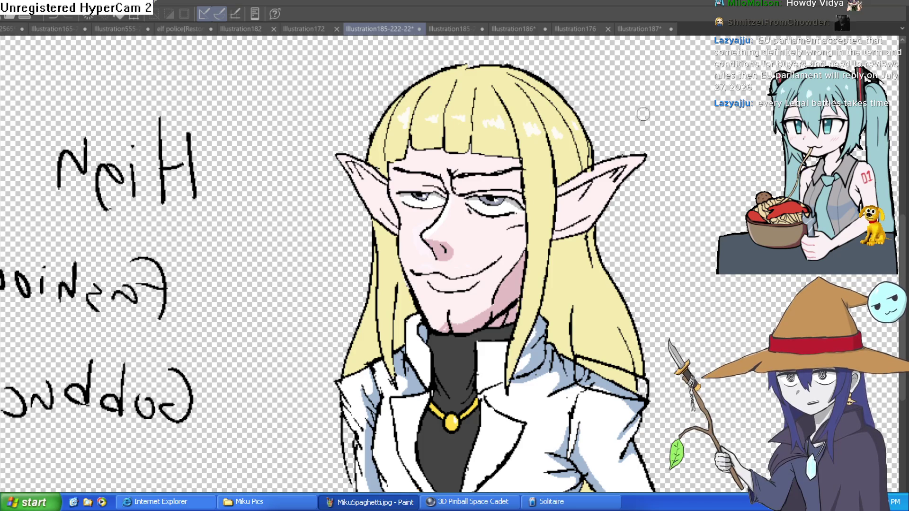
pyautogui.scroll(3, 501, 159)
pyautogui.scroll(-2, 615, 180)
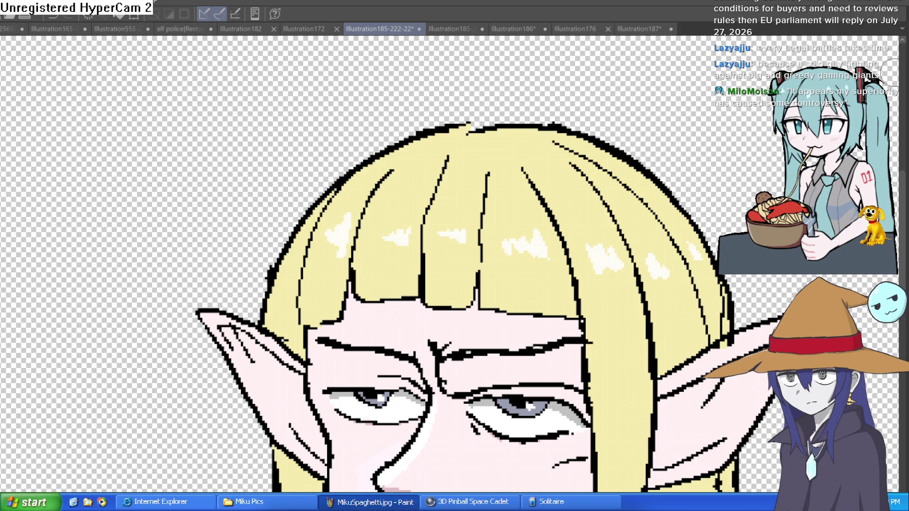
pyautogui.moveTo(625, 357); pyautogui.dragTo(625, 295)
pyautogui.scroll(-5, 625, 295)
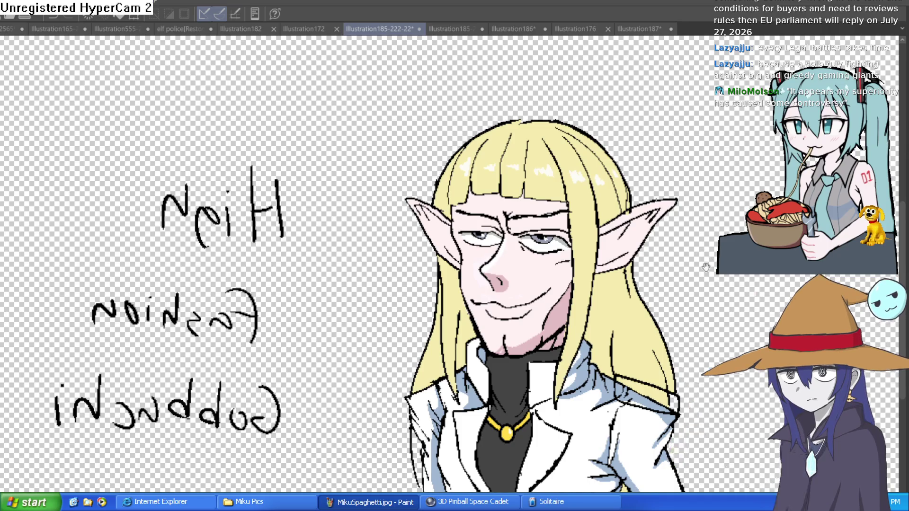
pyautogui.scroll(-3, 710, 159)
pyautogui.scroll(5, 678, 157)
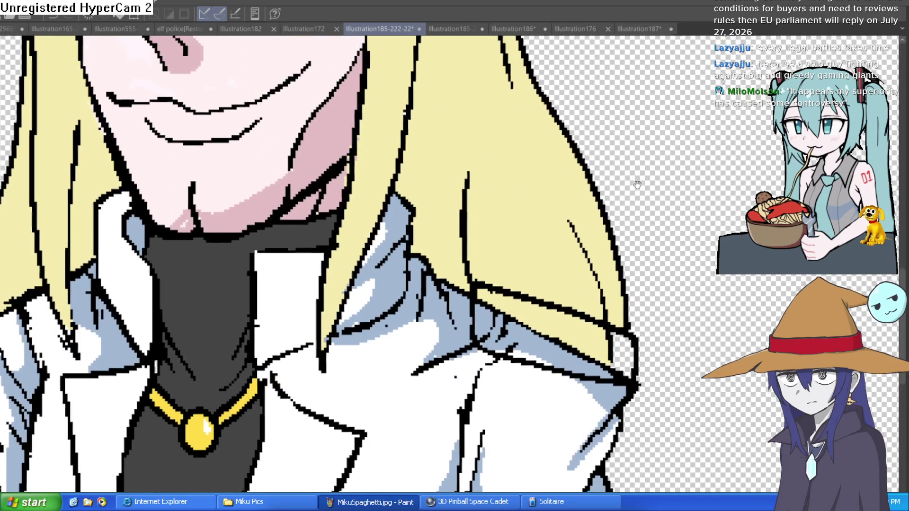
pyautogui.moveTo(637, 184); pyautogui.dragTo(617, 148)
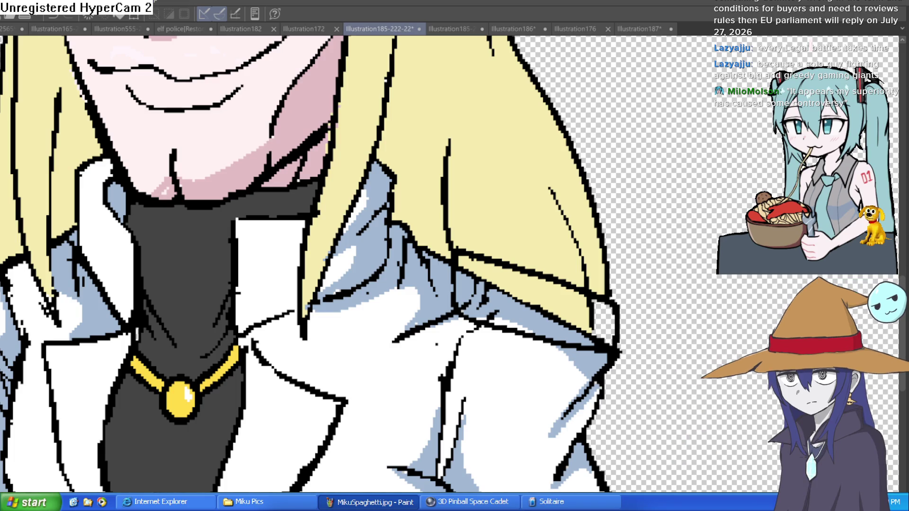
# Step: Fill the shoulder band orange in four spots and paint the gap at its tip
pyautogui.click(508, 292)
pyautogui.click(568, 326)
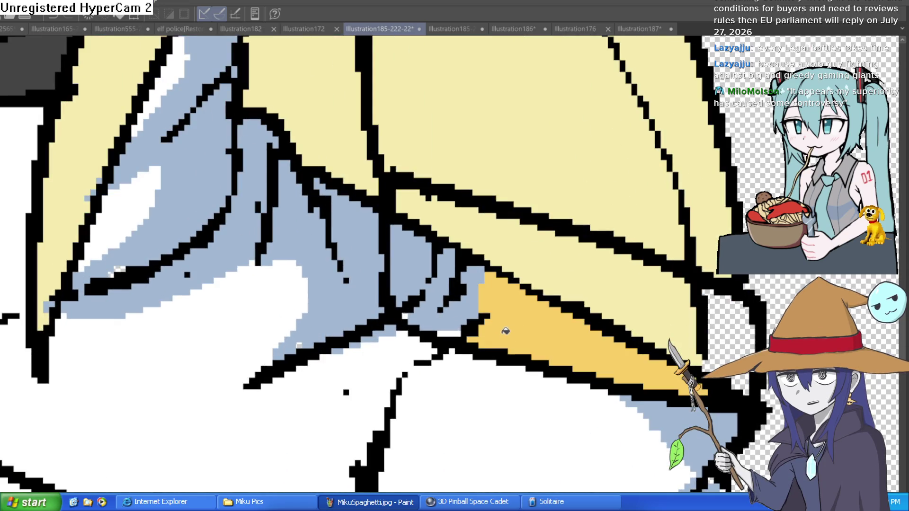
pyautogui.click(412, 265)
pyautogui.click(479, 256)
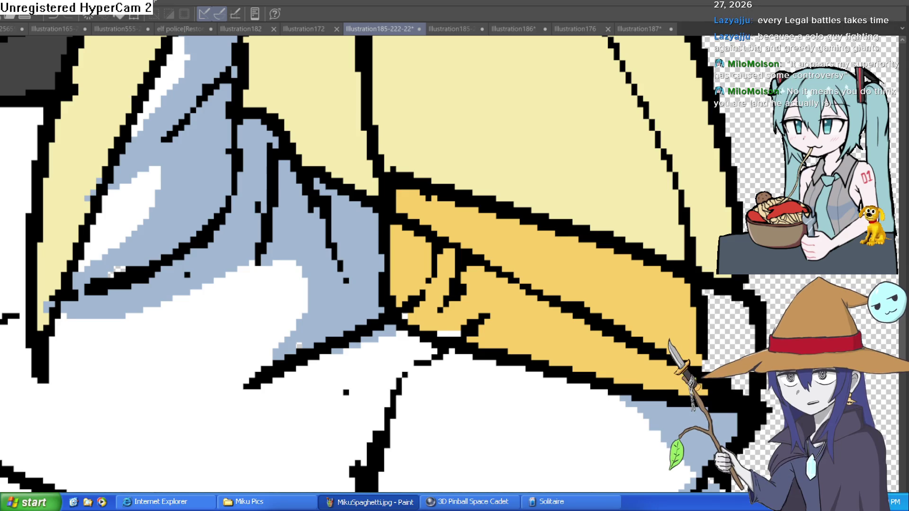
pyautogui.scroll(-3, 609, 152)
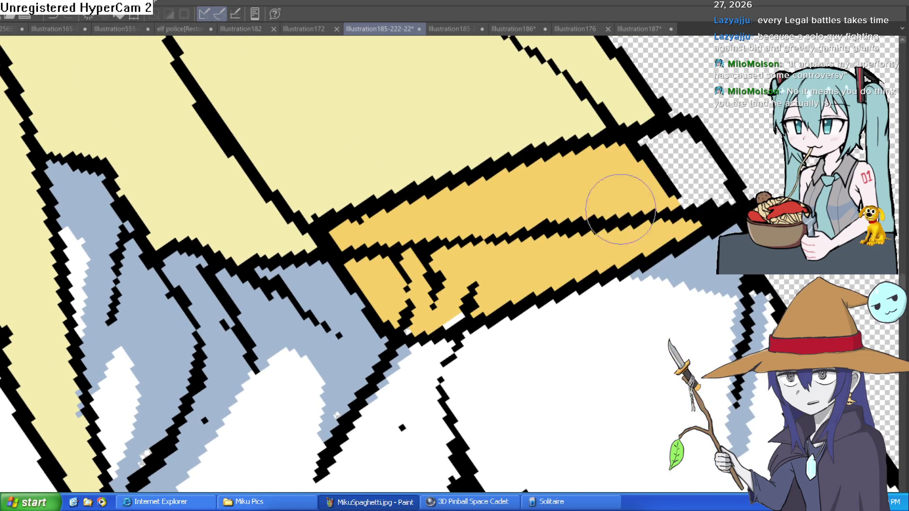
pyautogui.moveTo(711, 202)
pyautogui.mouseDown()
pyautogui.moveTo(686, 151)
pyautogui.moveTo(627, 168)
pyautogui.moveTo(696, 187)
pyautogui.moveTo(462, 248)
pyautogui.moveTo(452, 303)
pyautogui.moveTo(406, 304)
pyautogui.moveTo(355, 246)
pyautogui.moveTo(405, 251)
pyautogui.moveTo(473, 237)
pyautogui.moveTo(457, 260)
pyautogui.moveTo(523, 258)
pyautogui.mouseUp()
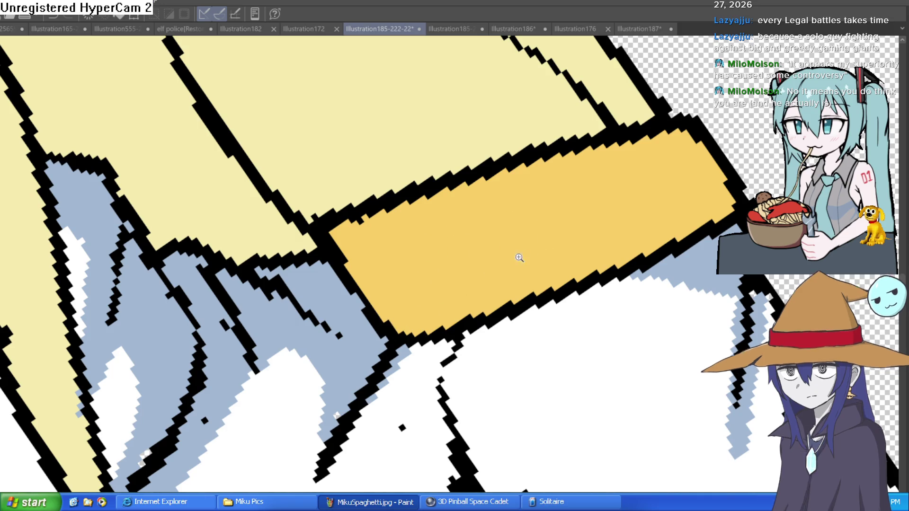
pyautogui.scroll(-3, 524, 258)
pyautogui.scroll(-5, 615, 298)
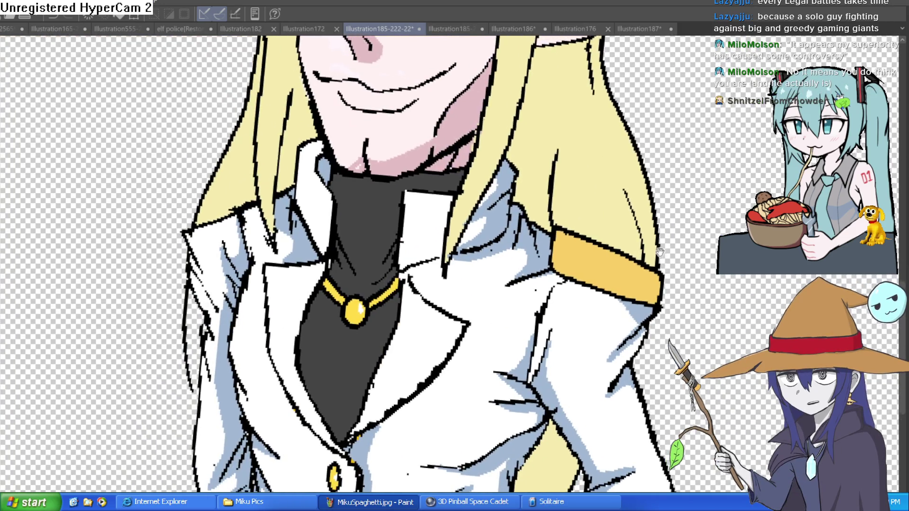
pyautogui.moveTo(660, 251)
pyautogui.mouseDown()
pyautogui.moveTo(630, 229)
pyautogui.moveTo(623, 208)
pyautogui.mouseUp()
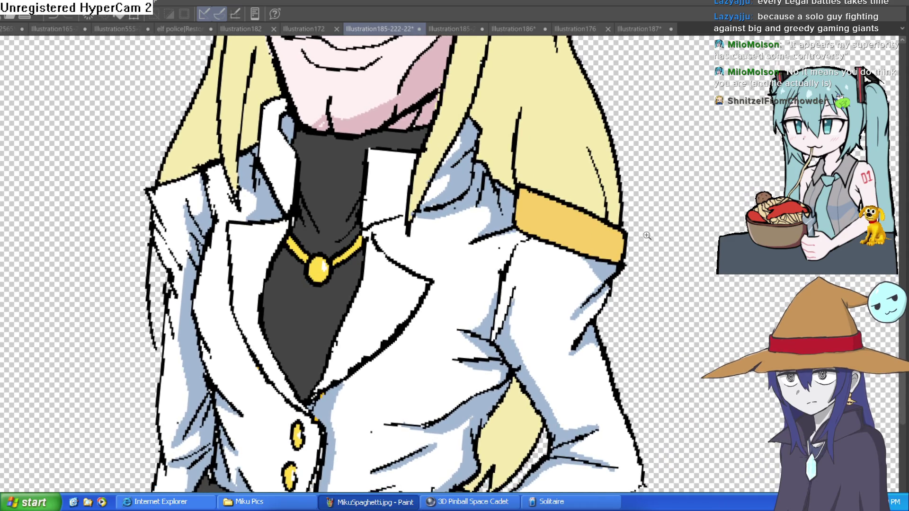
pyautogui.scroll(-3, 225, 243)
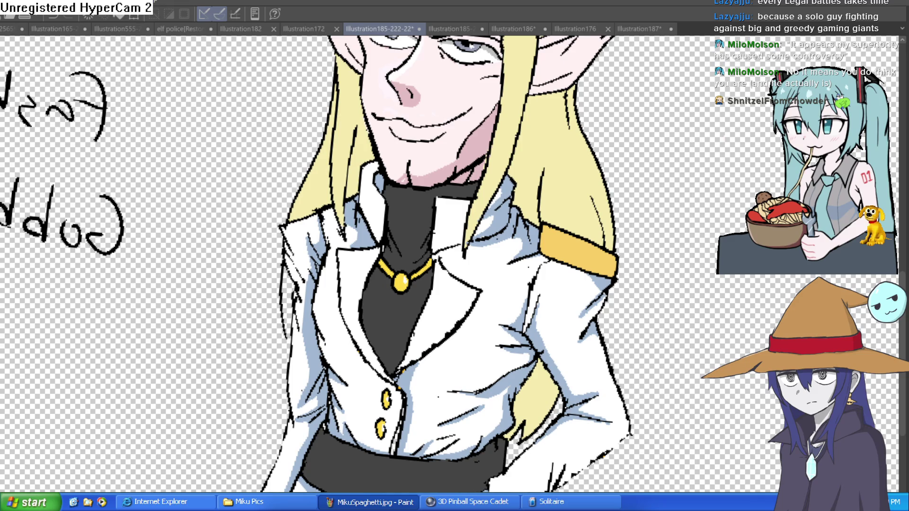
pyautogui.scroll(4, 351, 178)
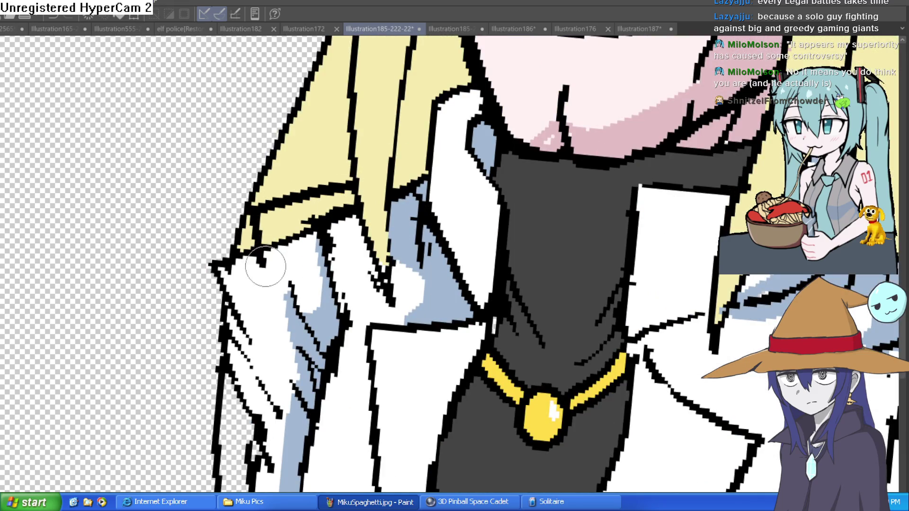
# Step: Undo the stray strokes, redraw the hair and collar outline, then switch to Illustration185-222
pyautogui.hotkey('ctrl', 'z')
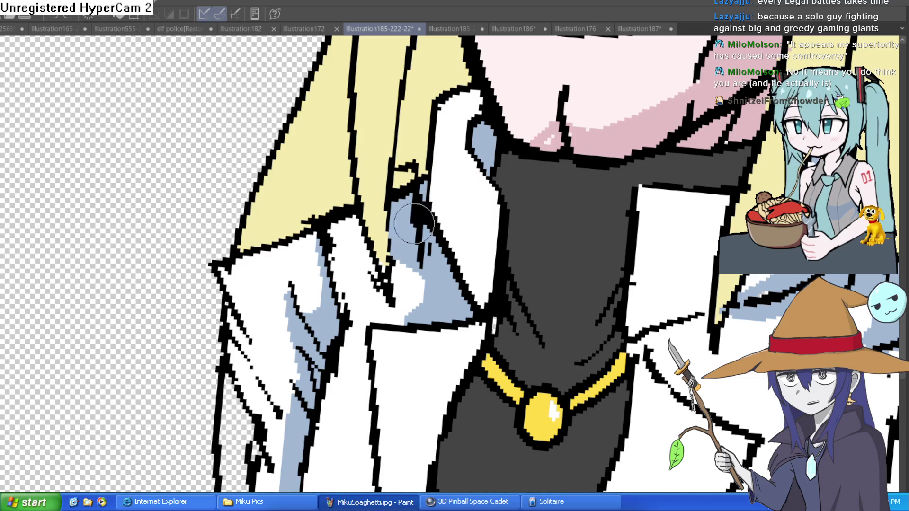
pyautogui.moveTo(360, 177)
pyautogui.mouseDown()
pyautogui.moveTo(244, 211)
pyautogui.moveTo(327, 251)
pyautogui.moveTo(367, 234)
pyautogui.mouseUp()
pyautogui.click(466, 29)
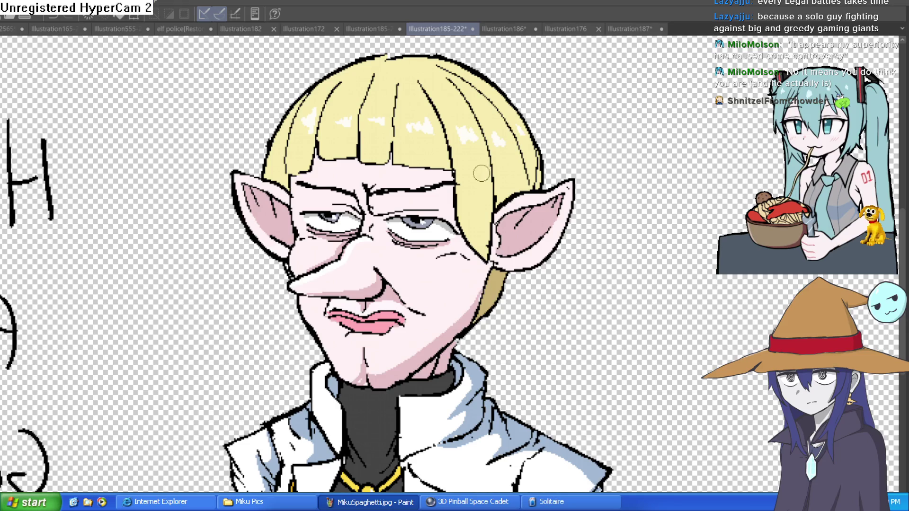
# Step: Switch back to the Illustration185-222-22 tab and draw a chin stroke extending up to the right
pyautogui.scroll(-2, 477, 199)
pyautogui.scroll(-1, 476, 199)
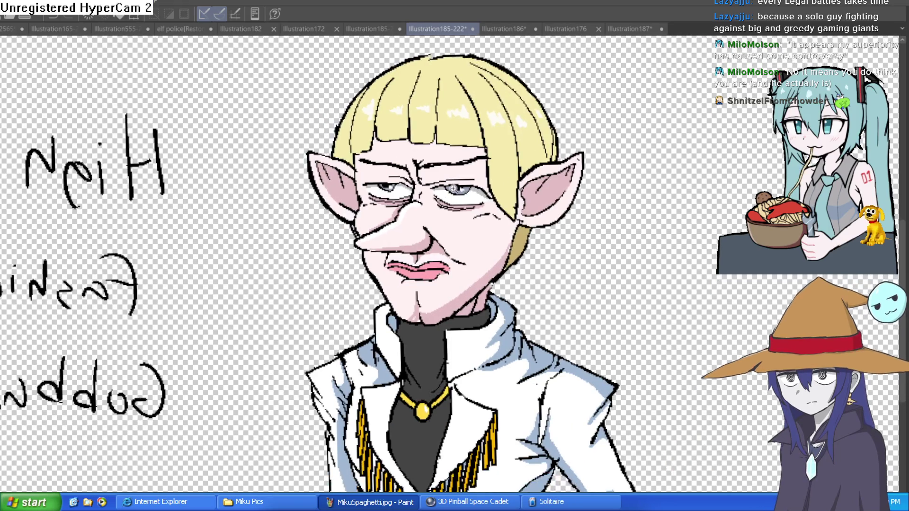
pyautogui.scroll(3, 451, 183)
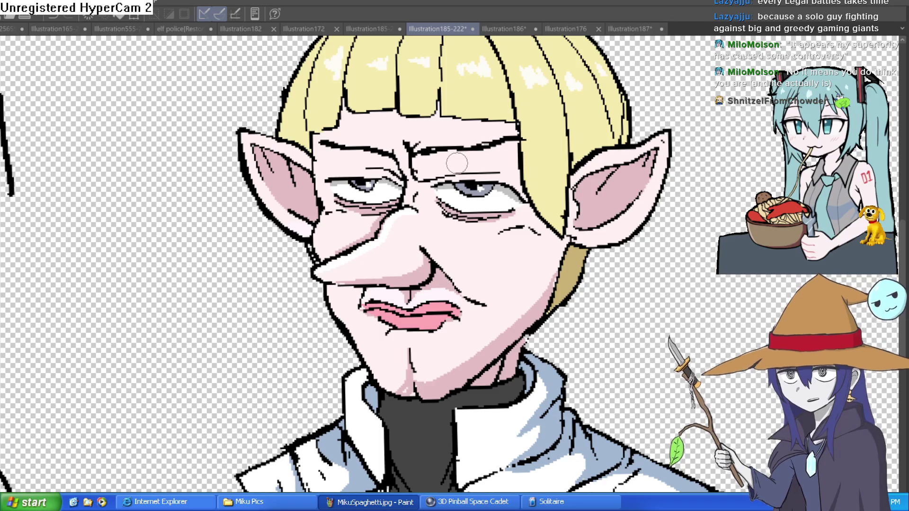
pyautogui.click(379, 29)
pyautogui.scroll(-2, 527, 150)
pyautogui.scroll(-3, 527, 149)
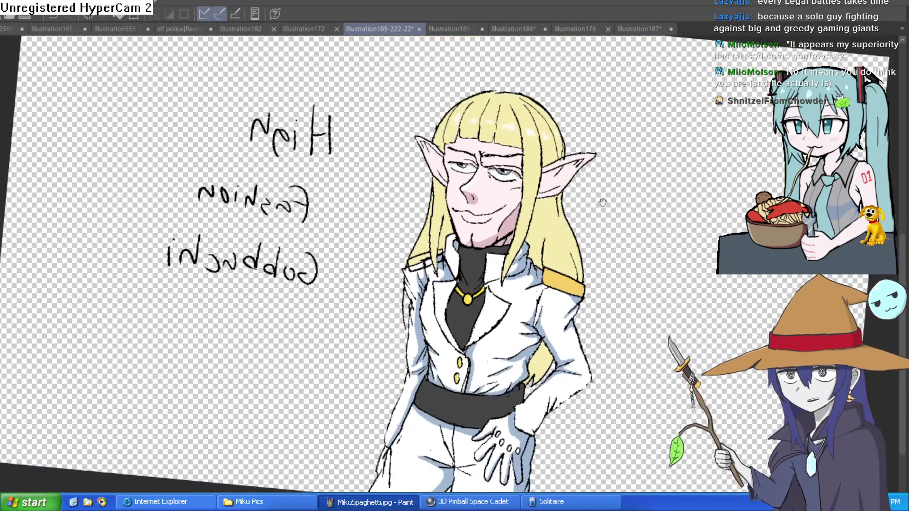
pyautogui.scroll(-1, 576, 168)
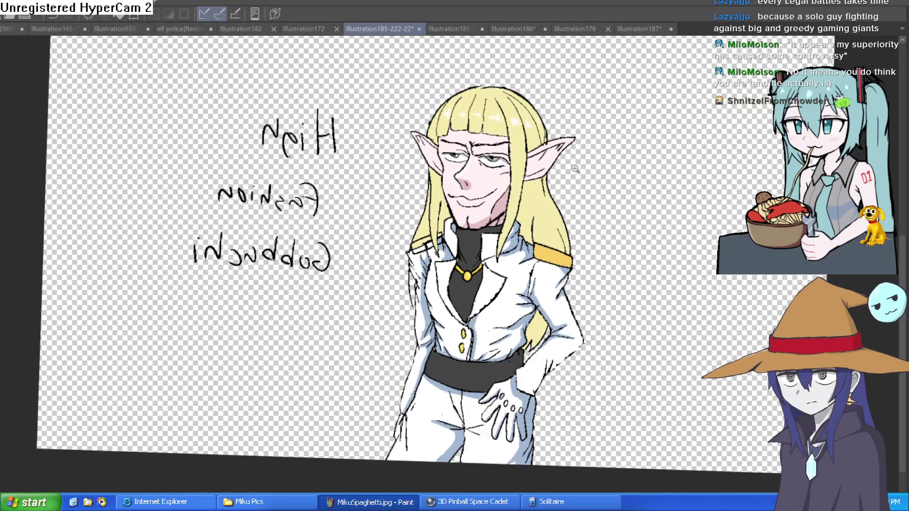
pyautogui.scroll(3, 460, 180)
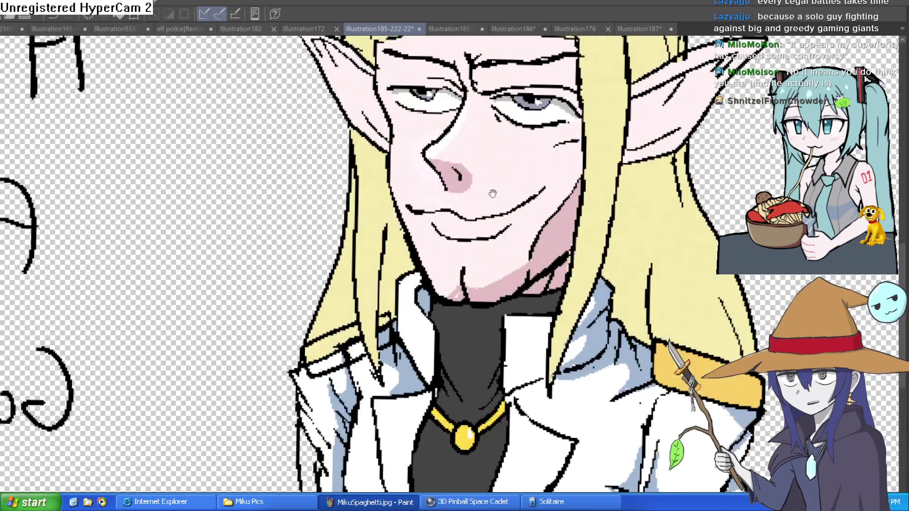
pyautogui.scroll(2, 463, 270)
pyautogui.moveTo(481, 243); pyautogui.dragTo(468, 261)
pyautogui.scroll(-4, 469, 261)
pyautogui.moveTo(591, 191); pyautogui.dragTo(563, 200)
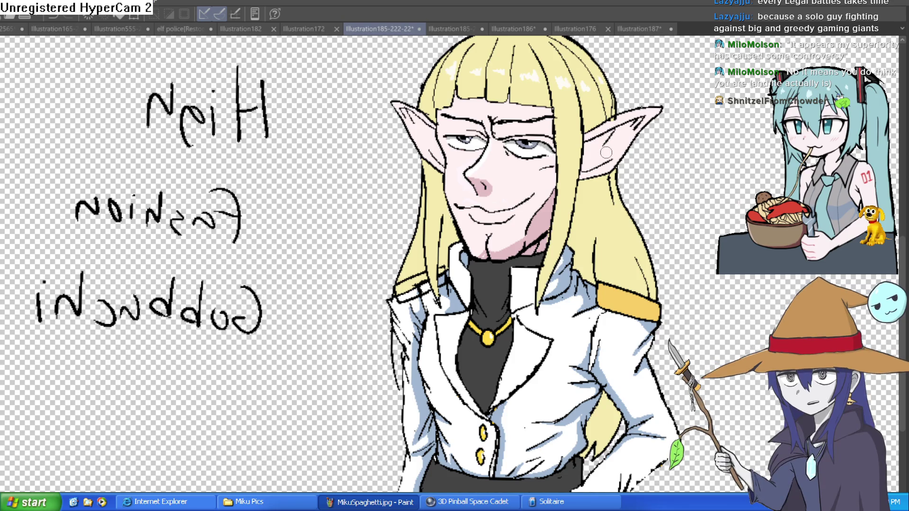
# Step: Pick the epaulette yellow and fill four epaulette areas and two collar bands golden orange
pyautogui.keyDown('alt'); pyautogui.click(627, 303); pyautogui.keyUp('alt')
pyautogui.scroll(5, 454, 284)
pyautogui.click(454, 284)
pyautogui.click(521, 246)
pyautogui.click(598, 213)
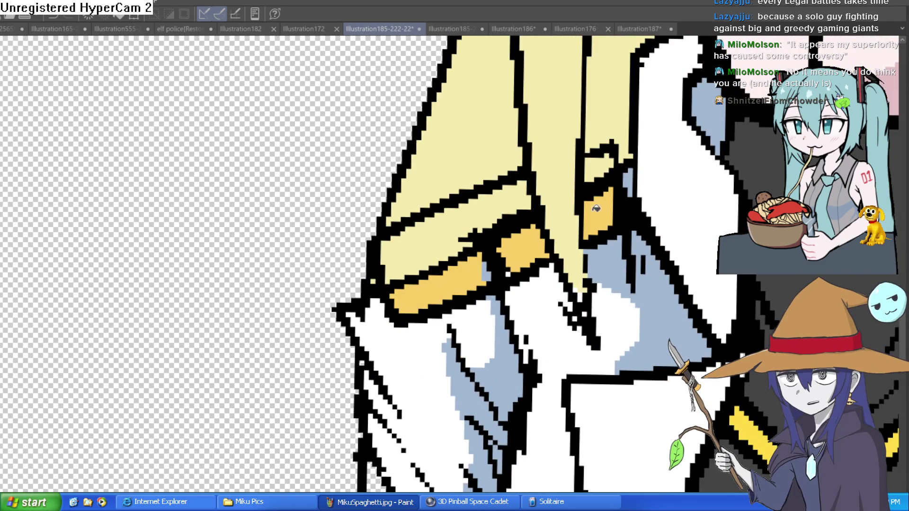
pyautogui.click(598, 166)
pyautogui.click(506, 219)
pyautogui.click(426, 255)
# Step: Brush over the black line dividing the epaulette bands
pyautogui.press('b')
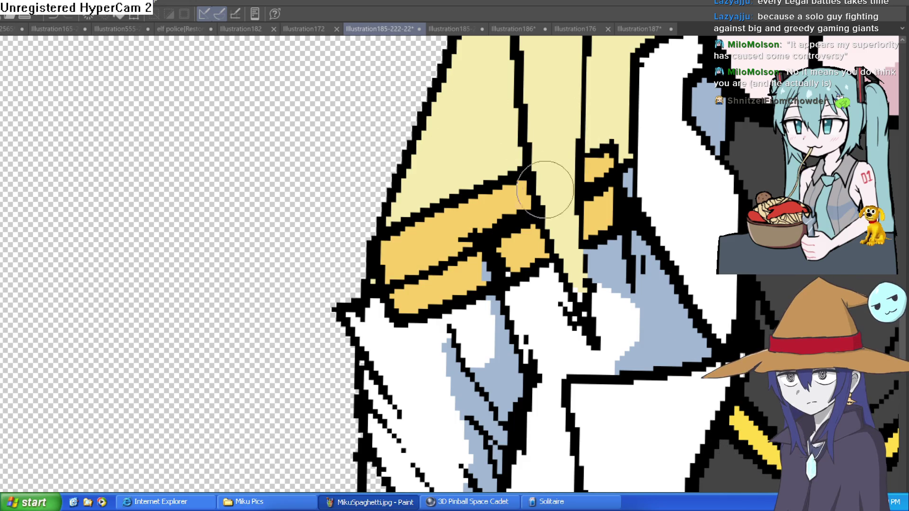
pyautogui.moveTo(526, 202)
pyautogui.mouseDown()
pyautogui.moveTo(474, 275)
pyautogui.moveTo(493, 269)
pyautogui.moveTo(399, 277)
pyautogui.moveTo(454, 260)
pyautogui.moveTo(517, 219)
pyautogui.mouseUp()
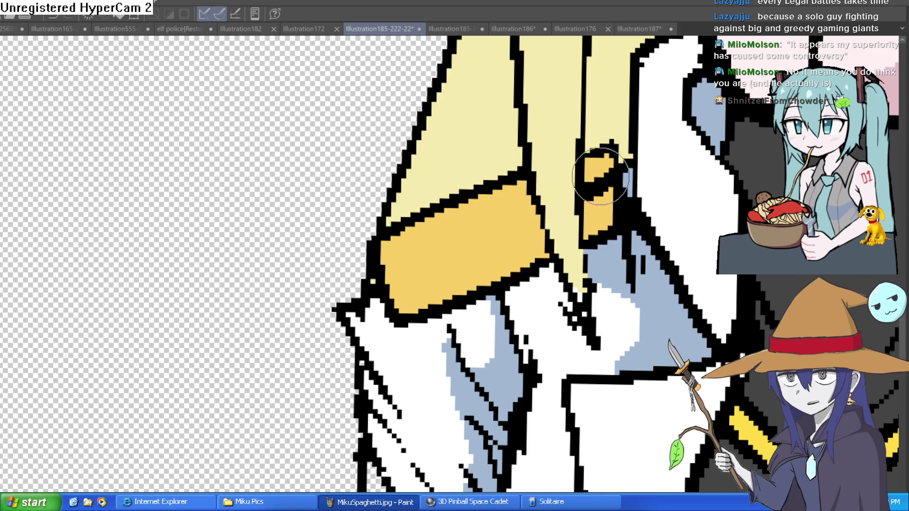
pyautogui.scroll(-2, 665, 236)
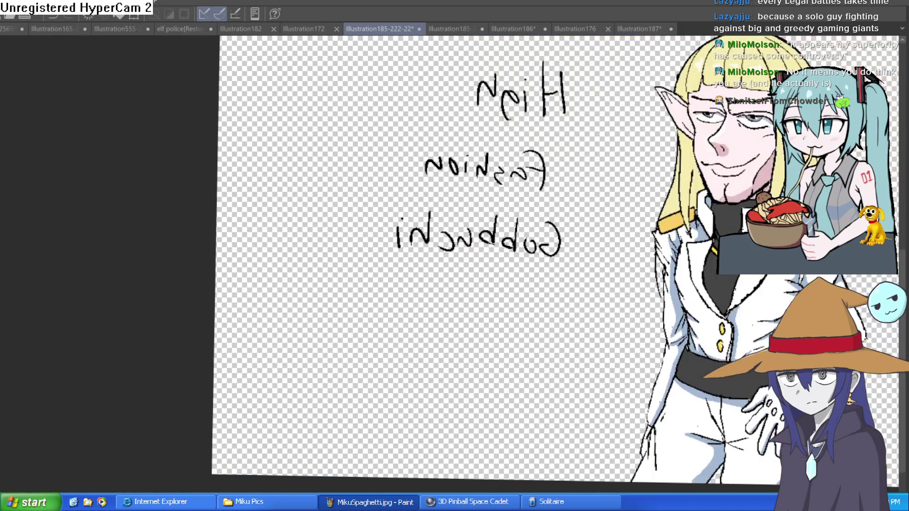
pyautogui.scroll(-2, 665, 236)
pyautogui.scroll(-1, 592, 216)
pyautogui.moveTo(591, 219); pyautogui.dragTo(572, 217)
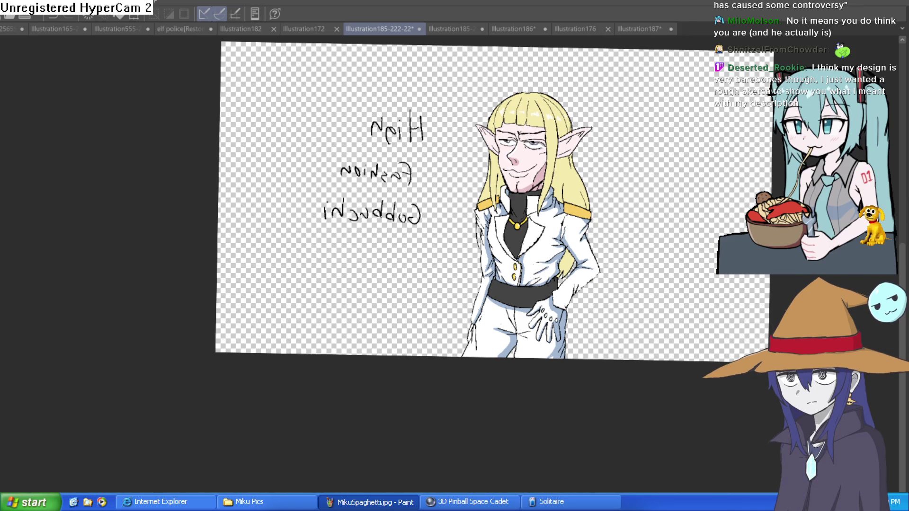
pyautogui.scroll(8, 562, 211)
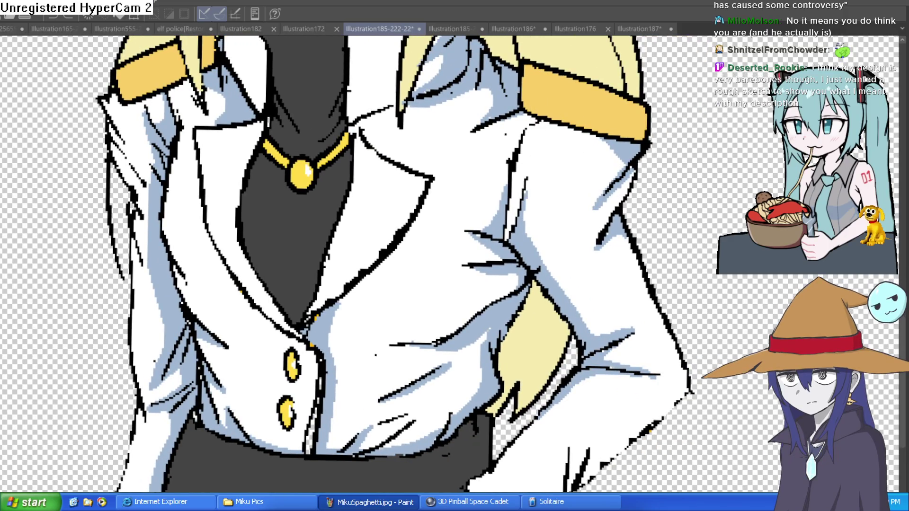
# Step: Try several short yellow straps under the right epaulette, undoing each attempt
pyautogui.hotkey('ctrl', 'z')
pyautogui.moveTo(544, 114); pyautogui.dragTo(544, 151)
pyautogui.hotkey('ctrl', 'z')
pyautogui.moveTo(547, 116); pyautogui.dragTo(547, 150)
pyautogui.hotkey('ctrl', 'z')
pyautogui.moveTo(547, 116)
pyautogui.mouseDown()
pyautogui.moveTo(546, 166)
pyautogui.moveTo(561, 161)
pyautogui.mouseUp()
pyautogui.hotkey('ctrl', 'z')
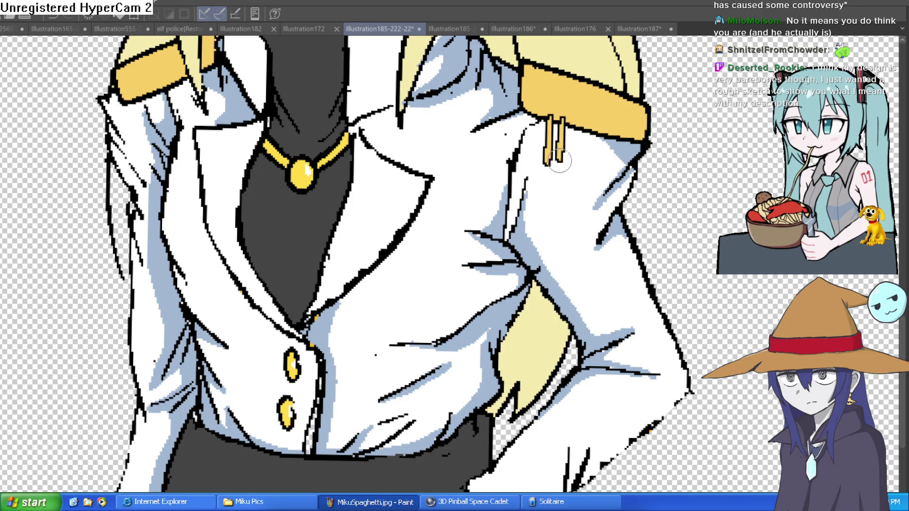
pyautogui.moveTo(575, 121); pyautogui.dragTo(575, 169)
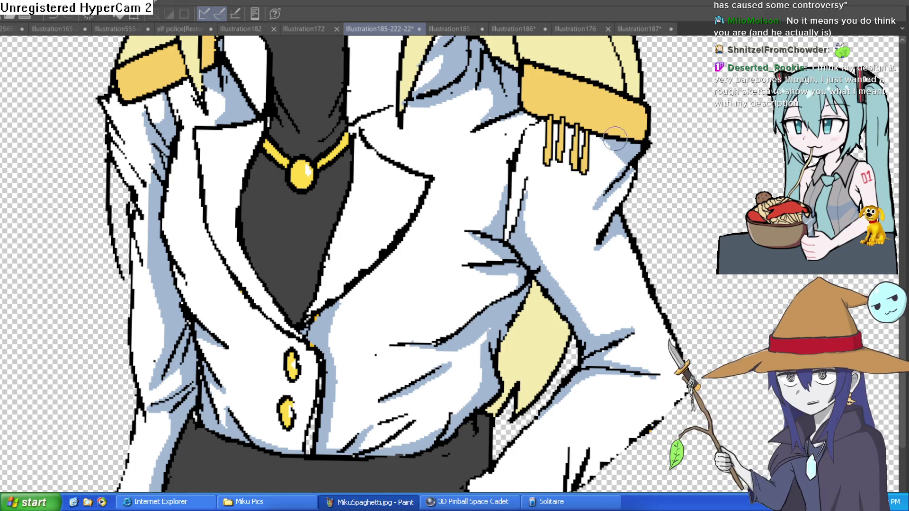
pyautogui.hotkey('ctrl', 'z')
pyautogui.hotkey('ctrl', 'z')
pyautogui.hotkey('ctrl', 'z')
# Step: Draw thicker yellow fringe strands across to the right epaulette's end
pyautogui.moveTo(540, 113); pyautogui.dragTo(537, 161)
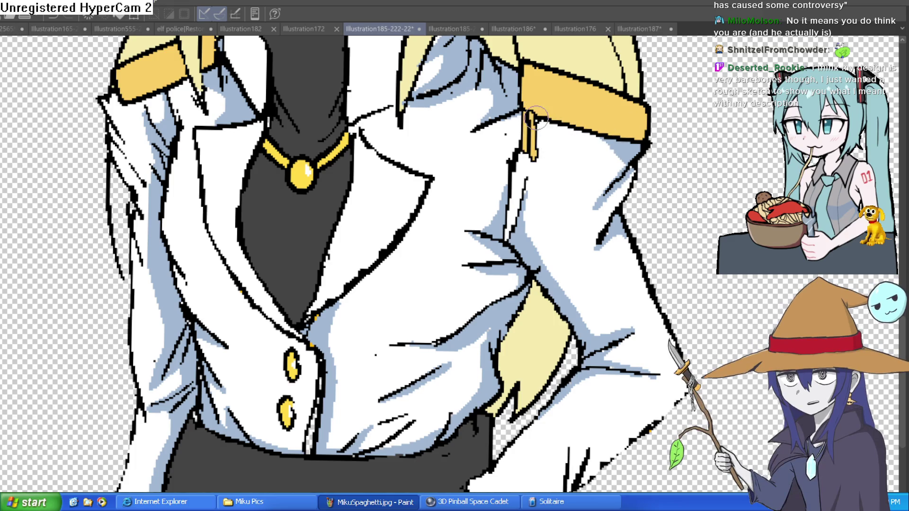
pyautogui.moveTo(549, 116)
pyautogui.mouseDown()
pyautogui.moveTo(548, 163)
pyautogui.moveTo(564, 168)
pyautogui.mouseUp()
pyautogui.moveTo(573, 125)
pyautogui.mouseDown()
pyautogui.moveTo(575, 168)
pyautogui.moveTo(591, 171)
pyautogui.mouseUp()
pyautogui.moveTo(602, 129); pyautogui.dragTo(601, 173)
pyautogui.moveTo(612, 128); pyautogui.dragTo(609, 166)
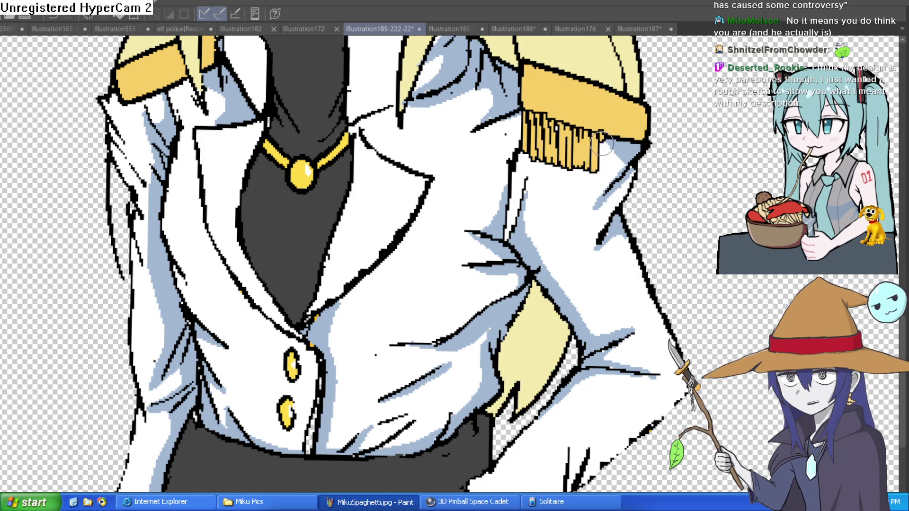
pyautogui.moveTo(618, 131)
pyautogui.mouseDown()
pyautogui.moveTo(616, 172)
pyautogui.moveTo(640, 163)
pyautogui.mouseUp()
pyautogui.scroll(-5, 644, 144)
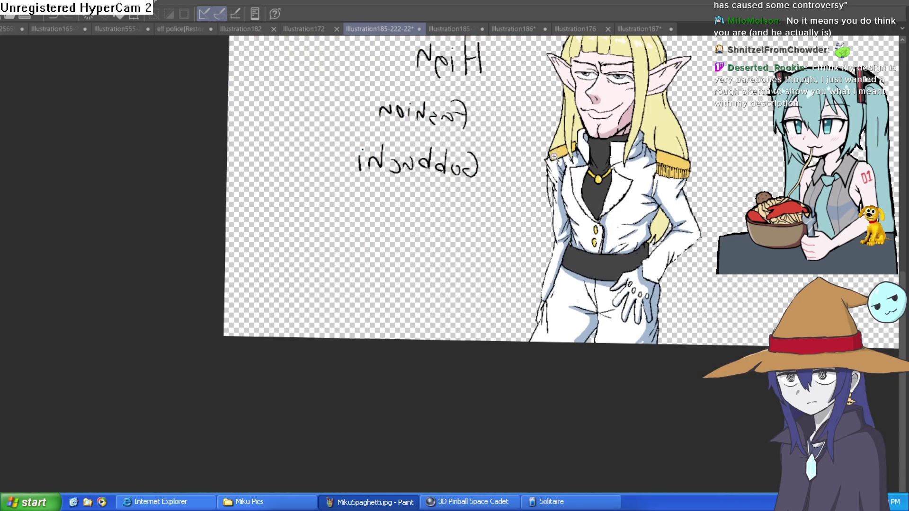
# Step: Draw outlined yellow fringe strands leftward under the left epaulette
pyautogui.scroll(5, 555, 154)
pyautogui.moveTo(558, 142); pyautogui.dragTo(545, 227)
pyautogui.moveTo(523, 170)
pyautogui.mouseDown()
pyautogui.moveTo(519, 241)
pyautogui.moveTo(495, 242)
pyautogui.mouseUp()
pyautogui.moveTo(490, 180)
pyautogui.mouseDown()
pyautogui.moveTo(485, 236)
pyautogui.moveTo(469, 251)
pyautogui.mouseUp()
pyautogui.moveTo(459, 191)
pyautogui.mouseDown()
pyautogui.moveTo(457, 253)
pyautogui.moveTo(441, 256)
pyautogui.mouseUp()
pyautogui.moveTo(424, 204)
pyautogui.mouseDown()
pyautogui.moveTo(423, 260)
pyautogui.moveTo(405, 267)
pyautogui.mouseUp()
pyautogui.moveTo(391, 208)
pyautogui.mouseDown()
pyautogui.moveTo(387, 265)
pyautogui.moveTo(377, 258)
pyautogui.mouseUp()
pyautogui.scroll(-5, 396, 214)
pyautogui.scroll(-3, 566, 149)
pyautogui.scroll(8, 679, 186)
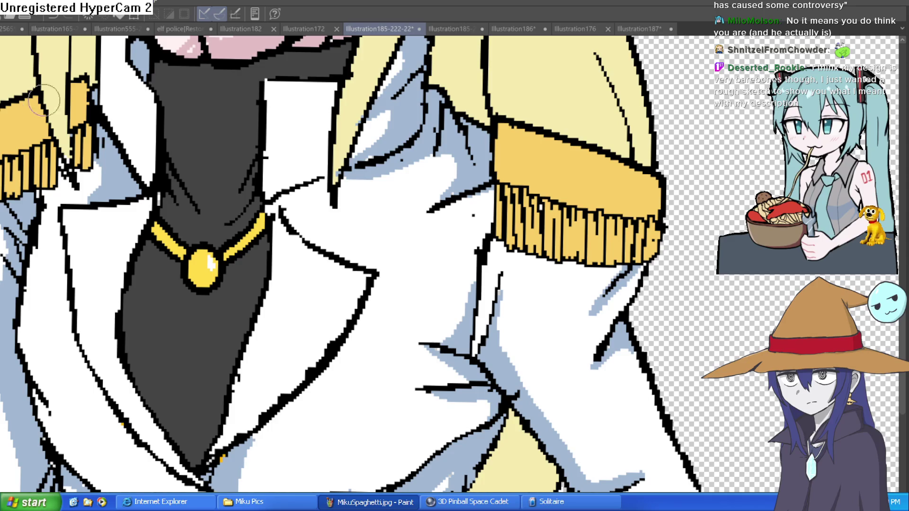
pyautogui.scroll(3, 521, 156)
# Step: Paint the black top edges of the fringe strands yellow
pyautogui.moveTo(504, 159)
pyautogui.mouseDown()
pyautogui.moveTo(523, 173)
pyautogui.moveTo(548, 172)
pyautogui.moveTo(544, 167)
pyautogui.moveTo(574, 177)
pyautogui.moveTo(644, 244)
pyautogui.moveTo(648, 237)
pyautogui.moveTo(690, 264)
pyautogui.moveTo(680, 272)
pyautogui.moveTo(717, 227)
pyautogui.mouseUp()
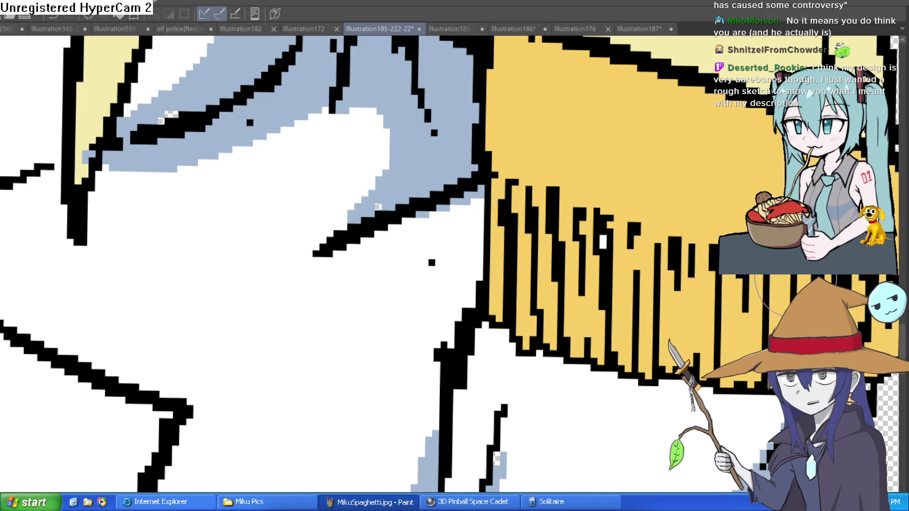
pyautogui.moveTo(832, 328); pyautogui.dragTo(658, 292)
pyautogui.scroll(-2, 658, 292)
pyautogui.scroll(-5, 679, 203)
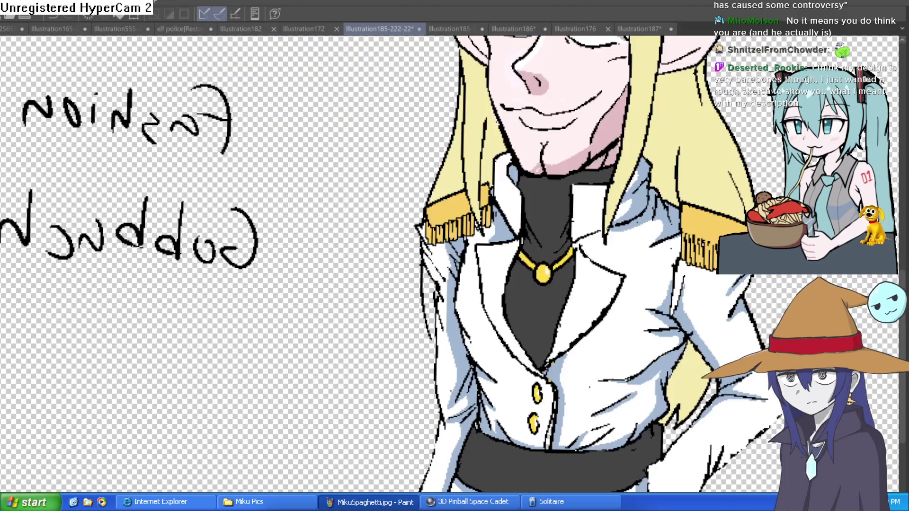
pyautogui.scroll(5, 455, 211)
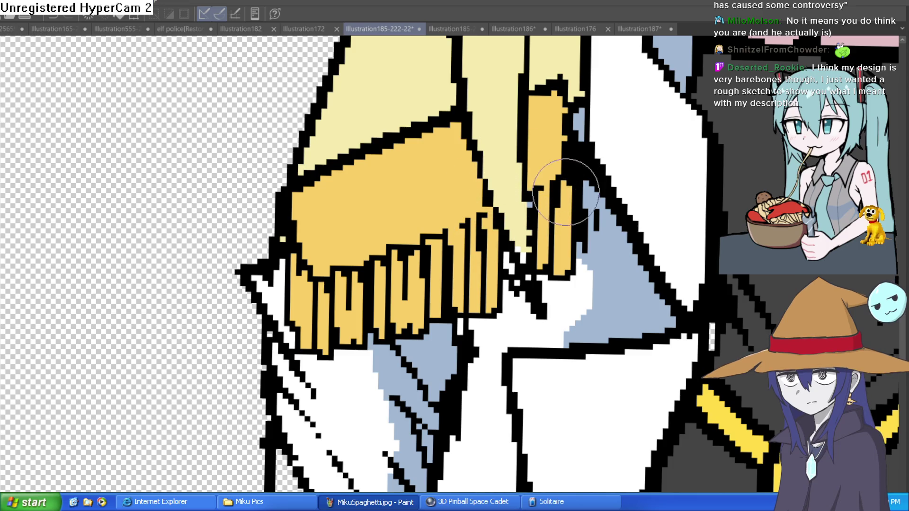
pyautogui.moveTo(407, 244)
pyautogui.mouseDown()
pyautogui.moveTo(349, 240)
pyautogui.moveTo(331, 284)
pyautogui.moveTo(312, 279)
pyautogui.moveTo(283, 264)
pyautogui.moveTo(304, 213)
pyautogui.mouseUp()
pyautogui.scroll(-3, 511, 186)
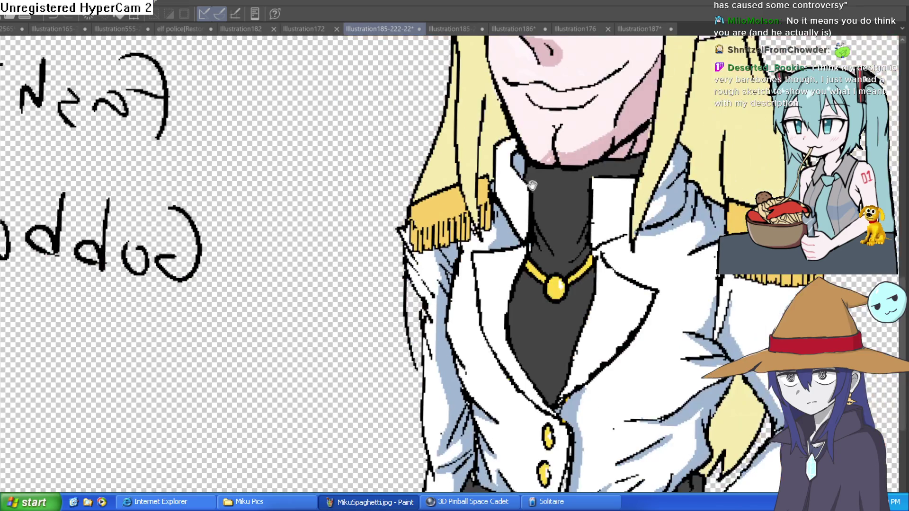
pyautogui.scroll(-3, 663, 226)
pyautogui.scroll(1, 682, 208)
pyautogui.scroll(-2, 701, 190)
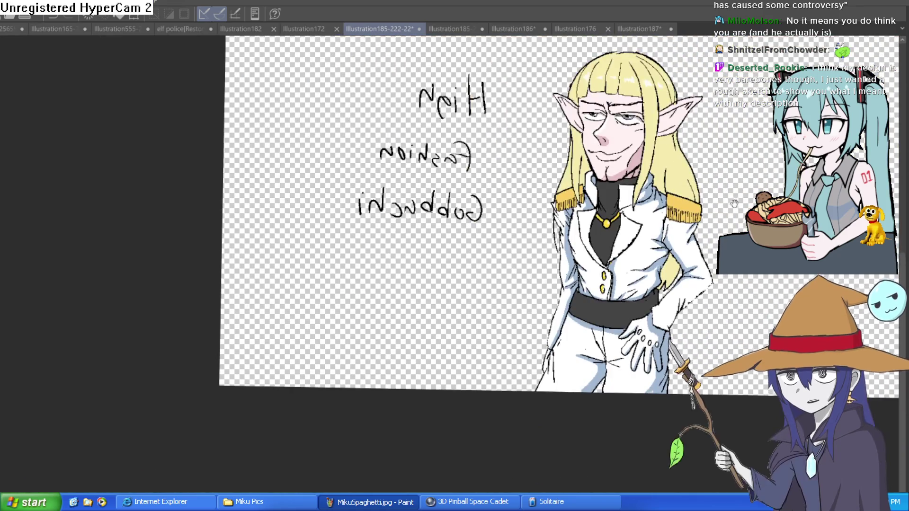
pyautogui.scroll(3, 706, 185)
pyautogui.moveTo(707, 185); pyautogui.dragTo(558, 201)
pyautogui.scroll(-3, 579, 205)
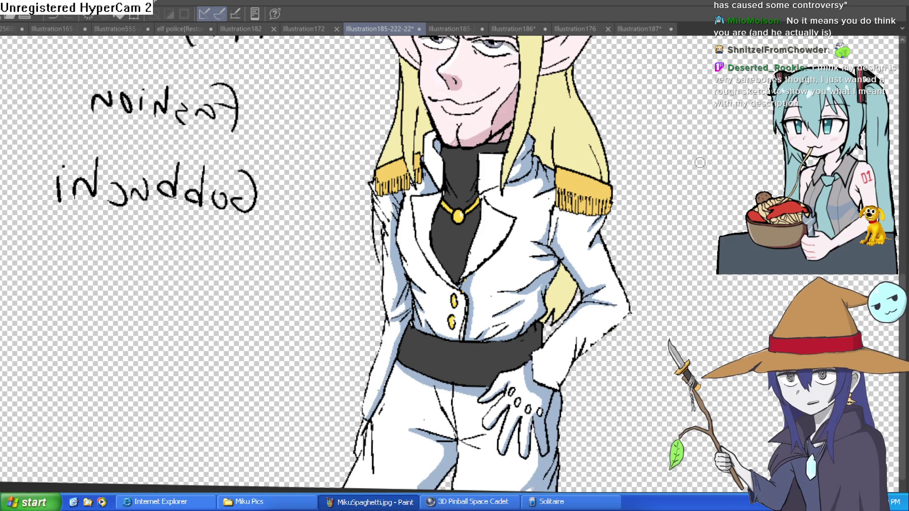
pyautogui.scroll(-3, 701, 200)
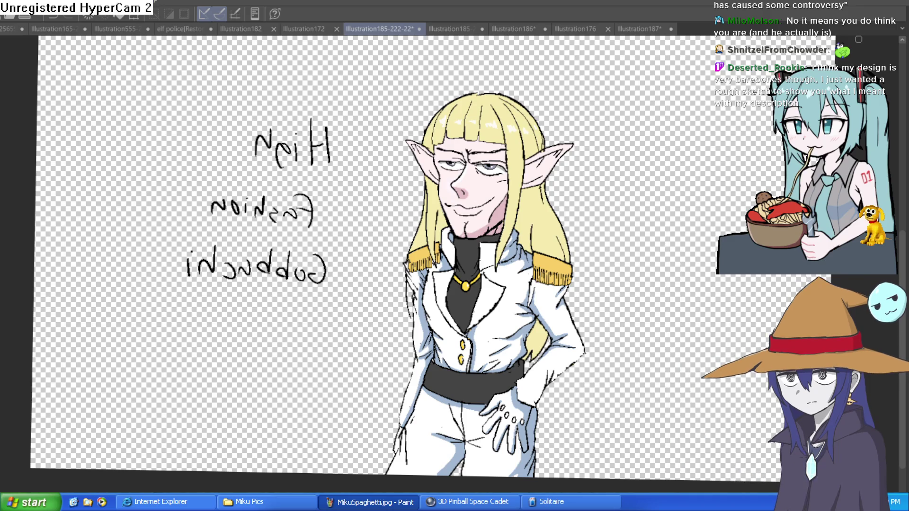
pyautogui.scroll(5, 477, 223)
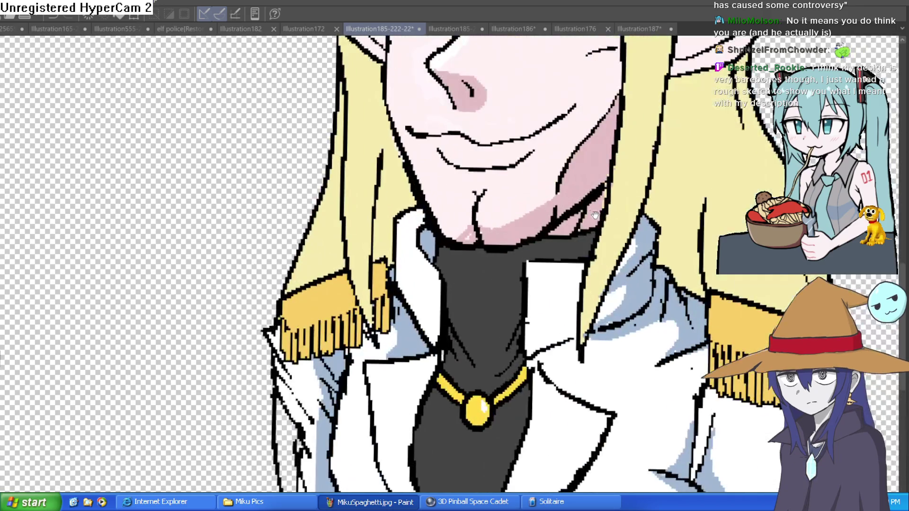
pyautogui.scroll(-4, 687, 209)
pyautogui.moveTo(719, 213); pyautogui.dragTo(687, 210)
pyautogui.scroll(-2, 682, 199)
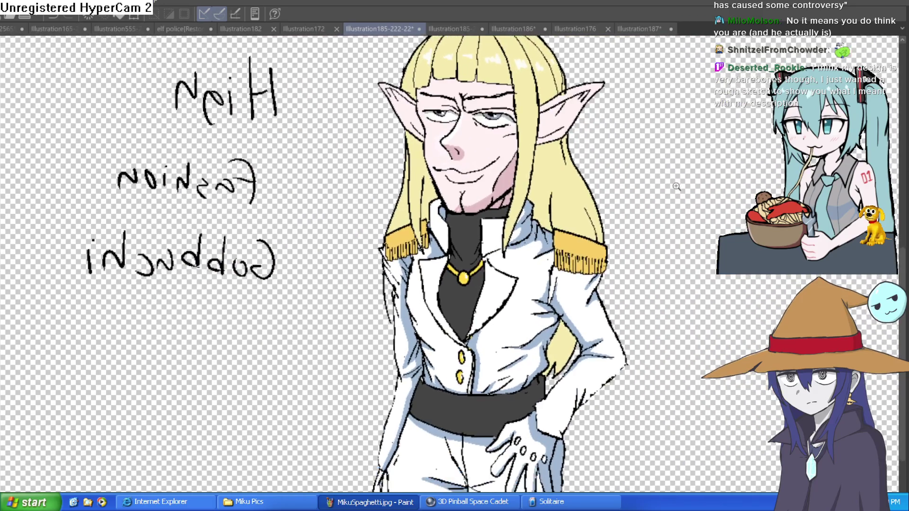
pyautogui.scroll(5, 642, 169)
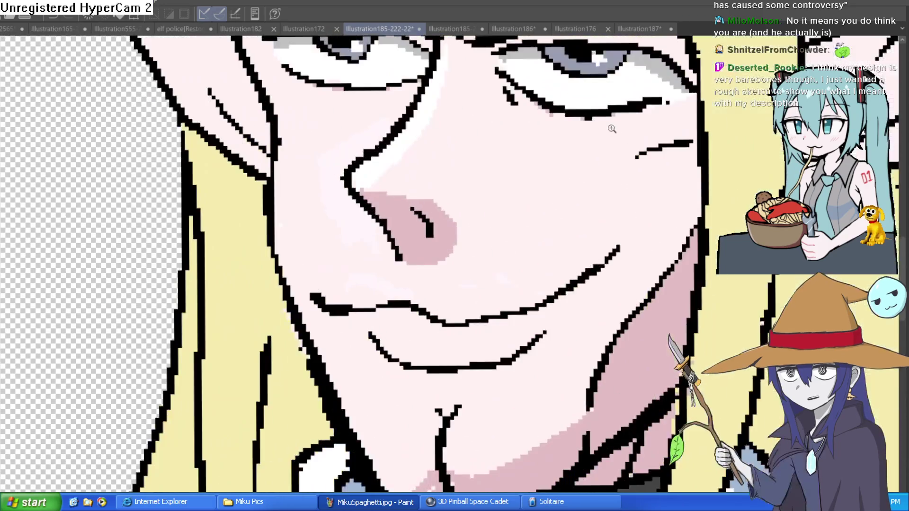
pyautogui.scroll(-4, 641, 169)
pyautogui.scroll(-1, 757, 188)
pyautogui.scroll(5, 738, 186)
pyautogui.moveTo(721, 196); pyautogui.dragTo(657, 188)
pyautogui.scroll(-4, 615, 221)
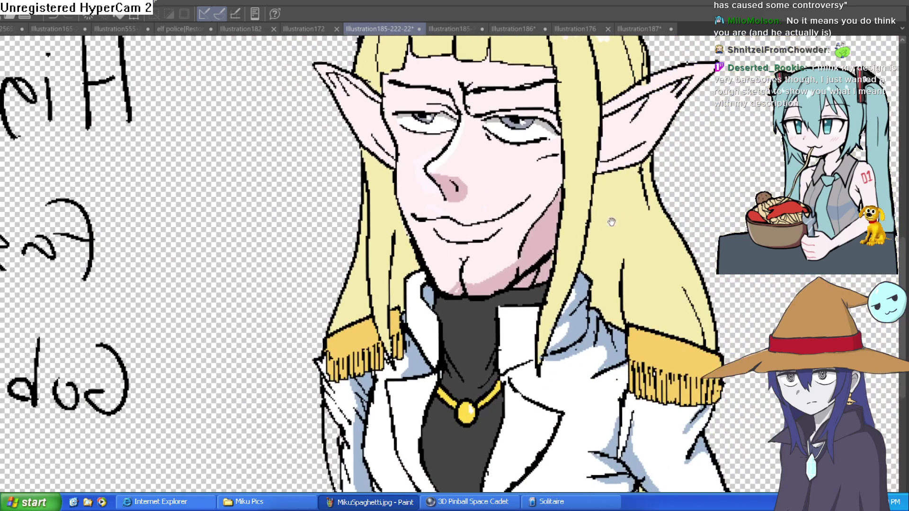
pyautogui.scroll(4, 615, 221)
pyautogui.scroll(-3, 613, 235)
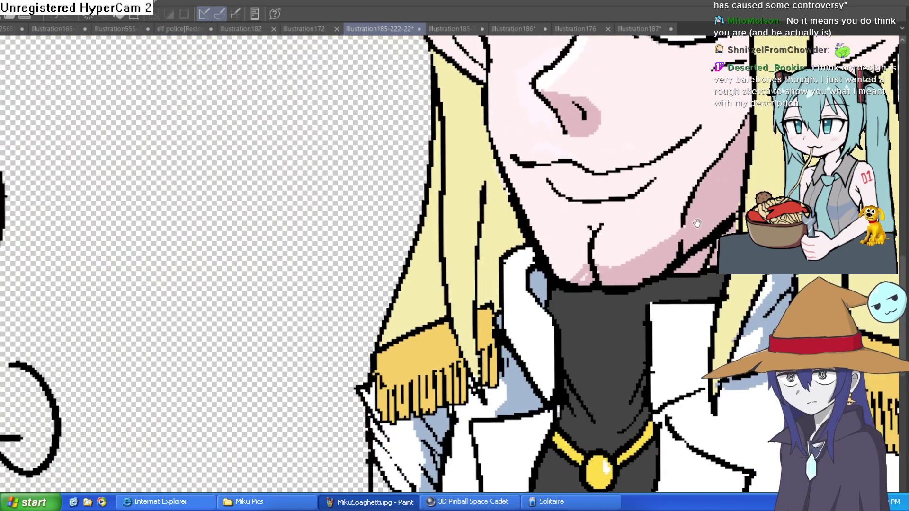
pyautogui.moveTo(688, 227); pyautogui.dragTo(550, 243)
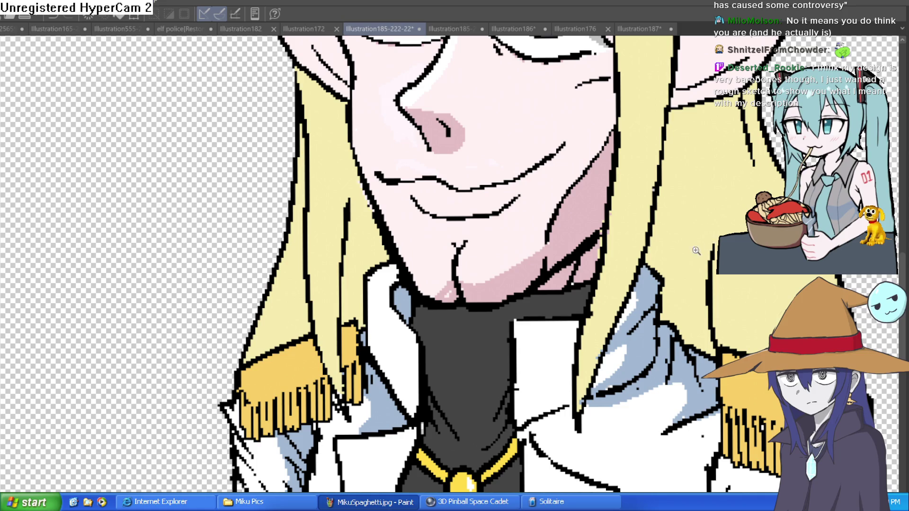
pyautogui.scroll(-5, 700, 248)
pyautogui.scroll(1, 699, 248)
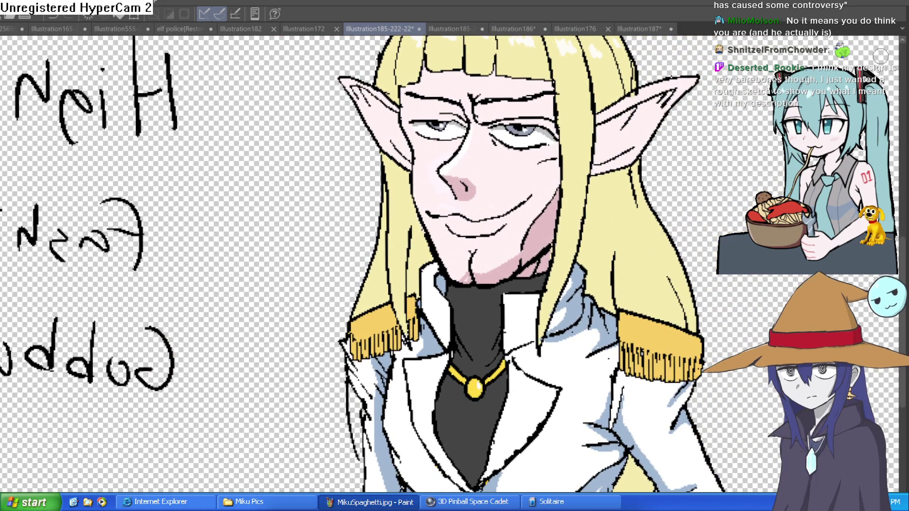
pyautogui.scroll(-3, 614, 216)
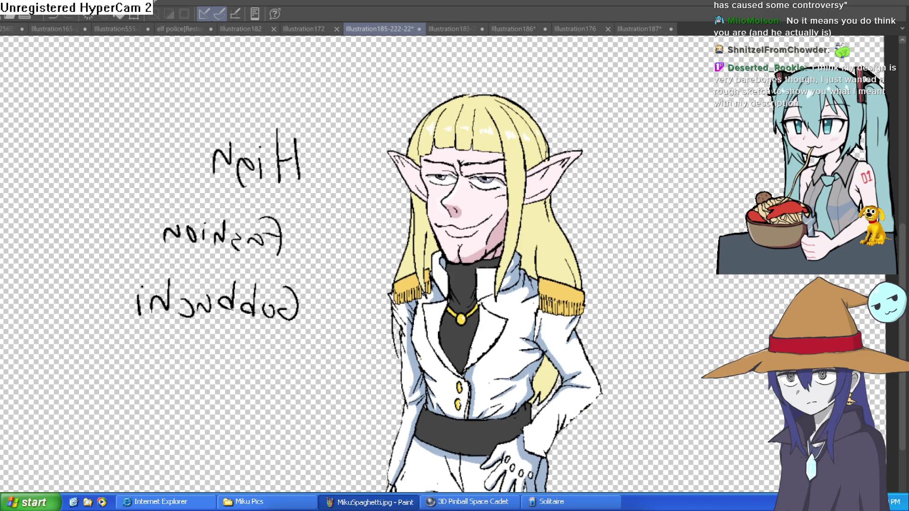
pyautogui.scroll(2, 445, 265)
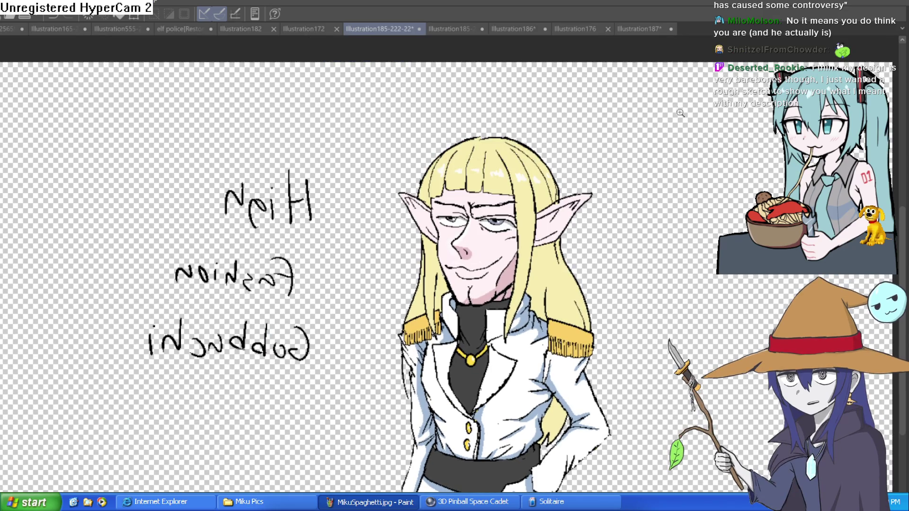
pyautogui.scroll(5, 705, 110)
pyautogui.moveTo(704, 110); pyautogui.dragTo(432, 102)
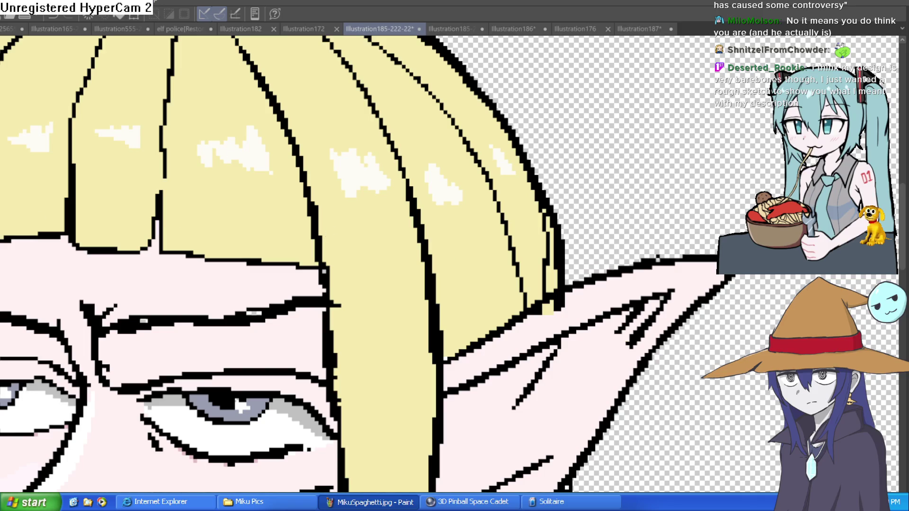
# Step: Draw a line along the collar edge and a redrawn curve under the elf's jaw
pyautogui.press('-')
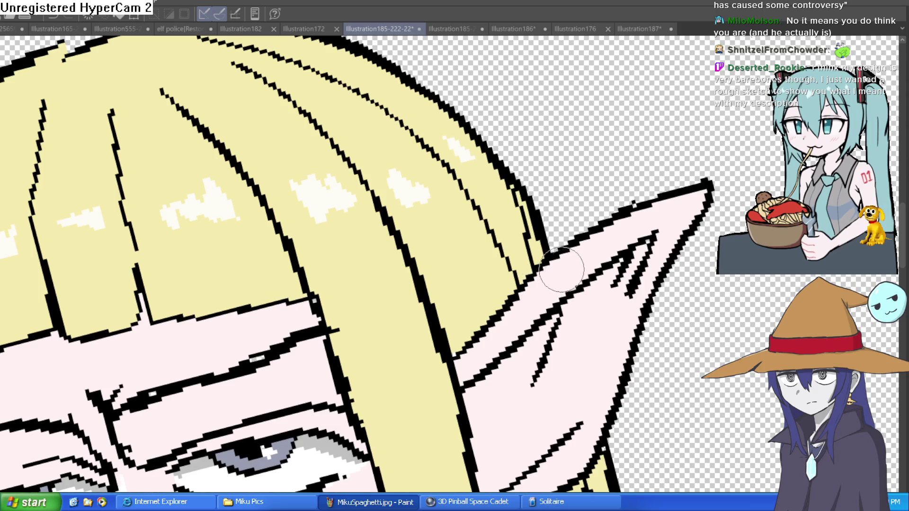
pyautogui.hotkey('ctrl', '0')
pyautogui.moveTo(559, 269); pyautogui.dragTo(495, 431)
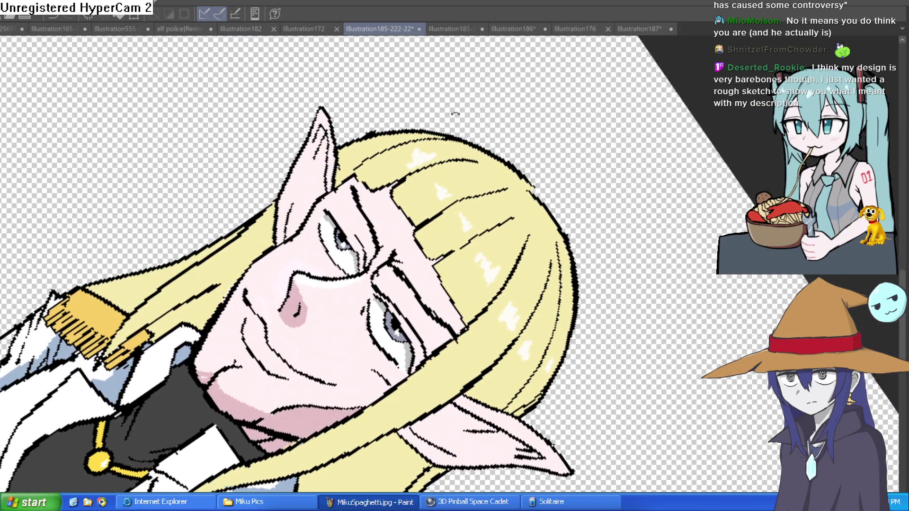
pyautogui.hotkey('ctrl', '0')
pyautogui.moveTo(500, 251)
pyautogui.mouseDown()
pyautogui.moveTo(526, 176)
pyautogui.moveTo(511, 174)
pyautogui.moveTo(531, 171)
pyautogui.mouseUp()
pyautogui.hotkey('ctrl', 'alt', '0')
pyautogui.moveTo(485, 238); pyautogui.dragTo(481, 211)
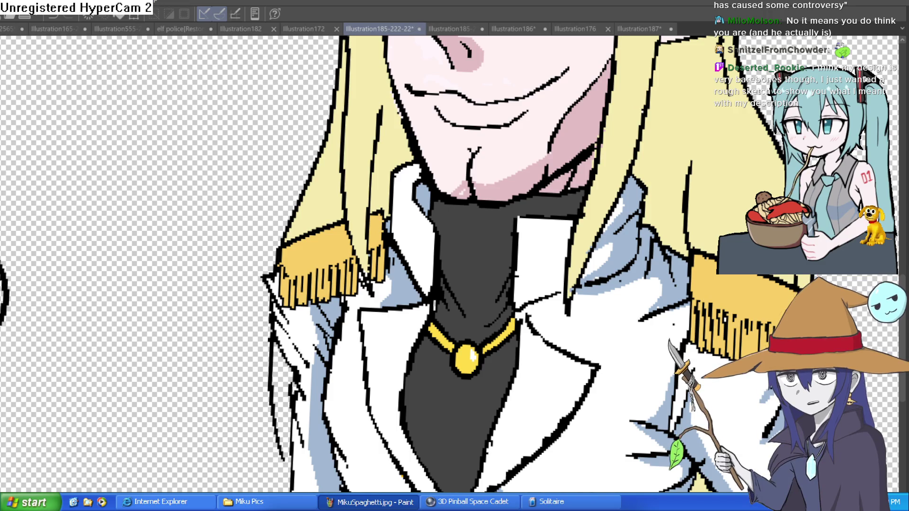
pyautogui.click(487, 155)
pyautogui.moveTo(365, 262); pyautogui.dragTo(393, 280)
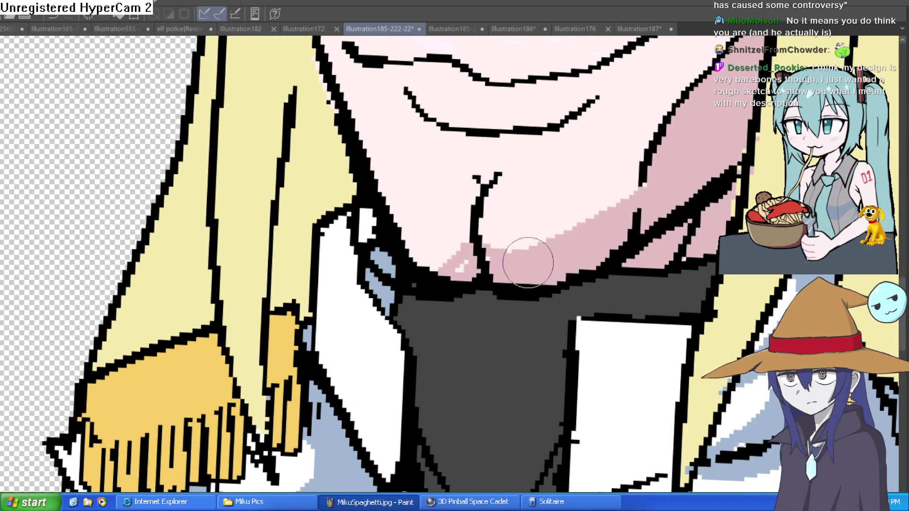
pyautogui.moveTo(480, 215)
pyautogui.mouseDown()
pyautogui.moveTo(501, 320)
pyautogui.moveTo(619, 252)
pyautogui.mouseUp()
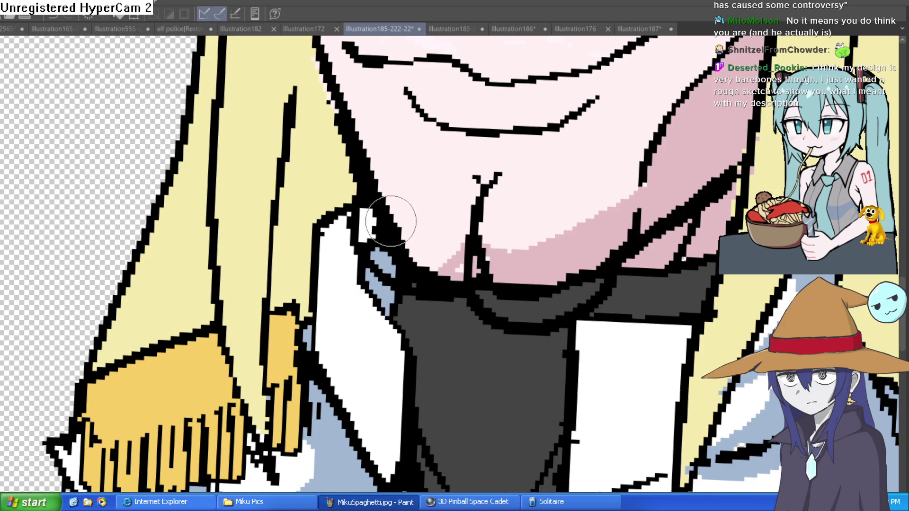
pyautogui.hotkey('ctrl', 'z')
pyautogui.moveTo(476, 290); pyautogui.dragTo(608, 270)
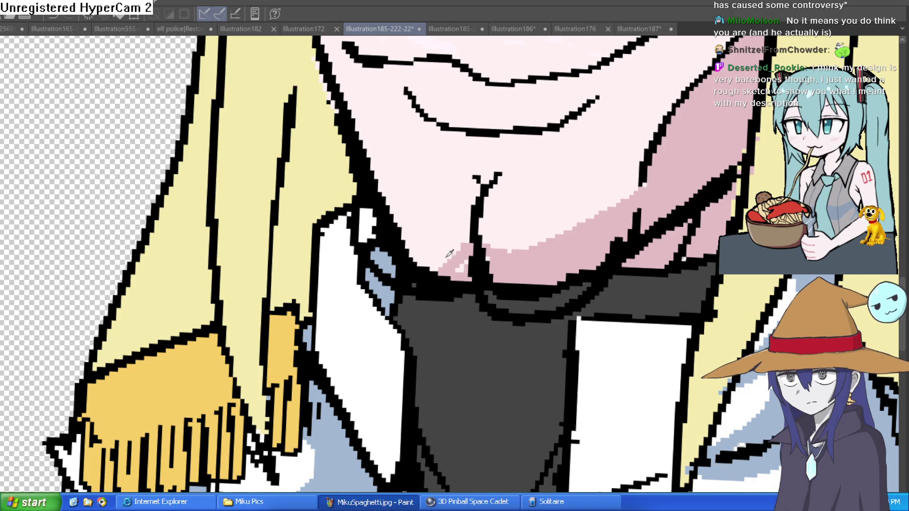
# Step: Paint skin pink over the stray dark lines under the chin and along the jaw
pyautogui.moveTo(395, 213)
pyautogui.mouseDown()
pyautogui.moveTo(376, 213)
pyautogui.moveTo(369, 227)
pyautogui.moveTo(373, 215)
pyautogui.moveTo(385, 220)
pyautogui.moveTo(412, 273)
pyautogui.moveTo(452, 270)
pyautogui.moveTo(456, 262)
pyautogui.moveTo(408, 255)
pyautogui.moveTo(398, 226)
pyautogui.mouseUp()
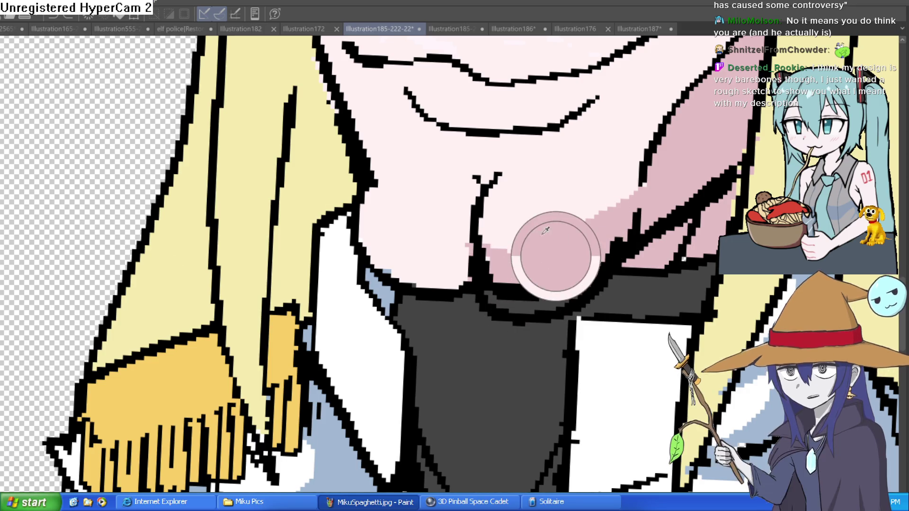
pyautogui.press('-')
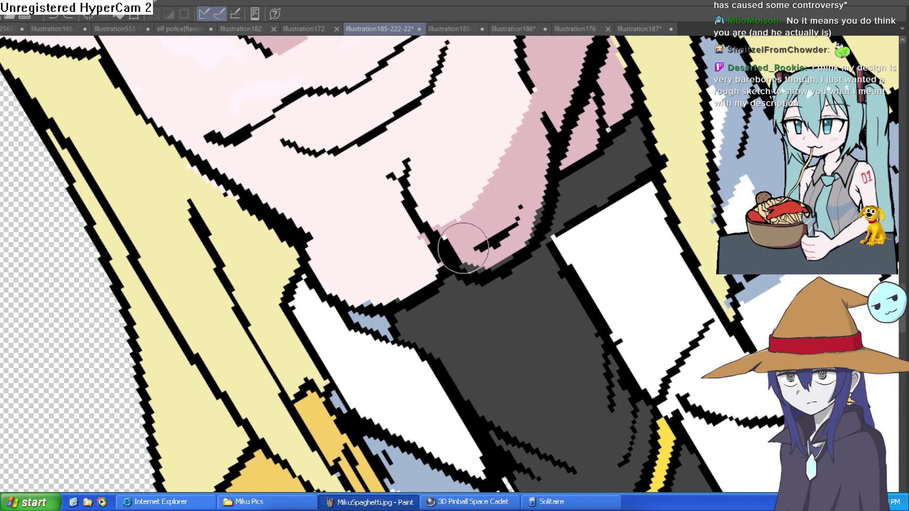
pyautogui.moveTo(530, 217)
pyautogui.mouseDown()
pyautogui.moveTo(531, 163)
pyautogui.moveTo(544, 144)
pyautogui.mouseUp()
pyautogui.moveTo(511, 218)
pyautogui.mouseDown()
pyautogui.moveTo(492, 244)
pyautogui.moveTo(450, 238)
pyautogui.mouseUp()
pyautogui.scroll(-5, 481, 233)
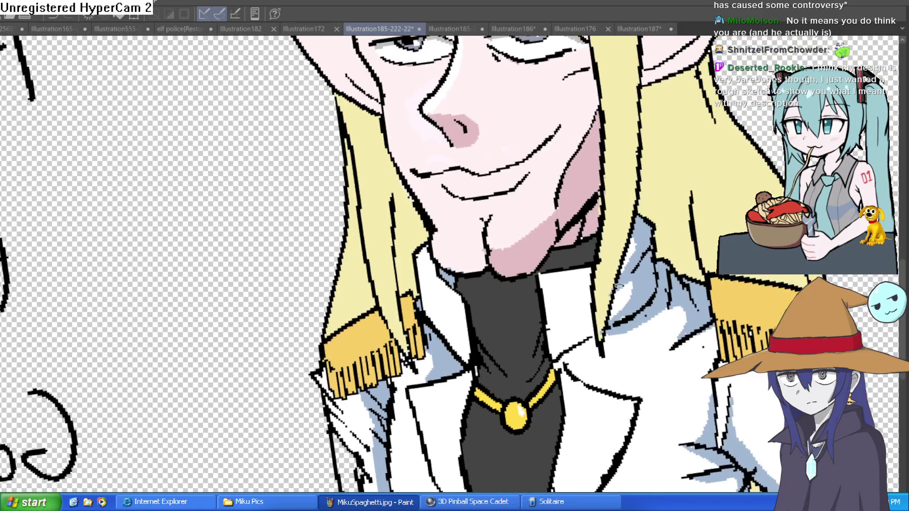
pyautogui.scroll(-1, 613, 300)
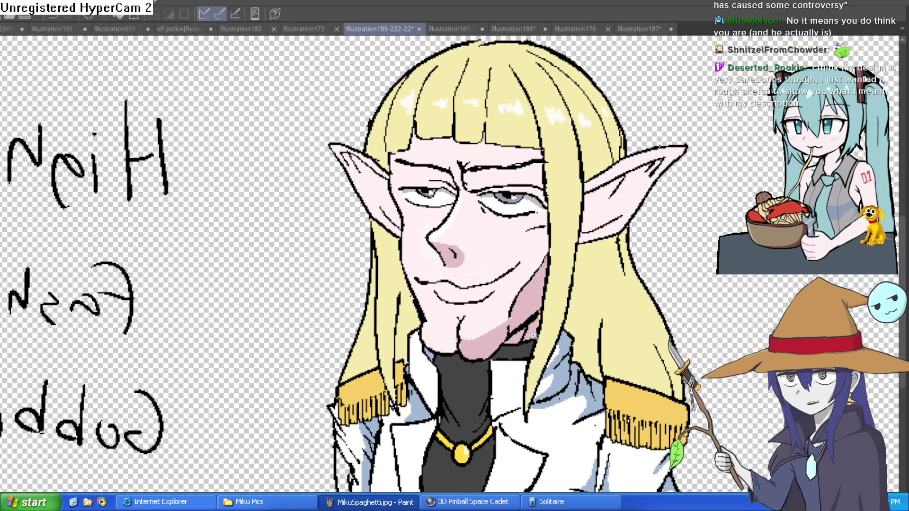
pyautogui.scroll(2, 553, 319)
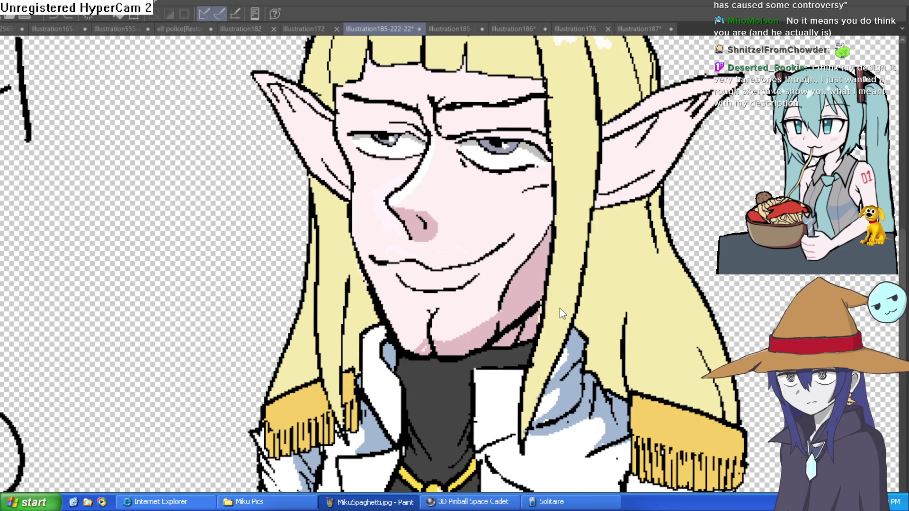
pyautogui.scroll(-1, 621, 260)
pyautogui.scroll(-1, 621, 260)
pyautogui.scroll(1, 615, 261)
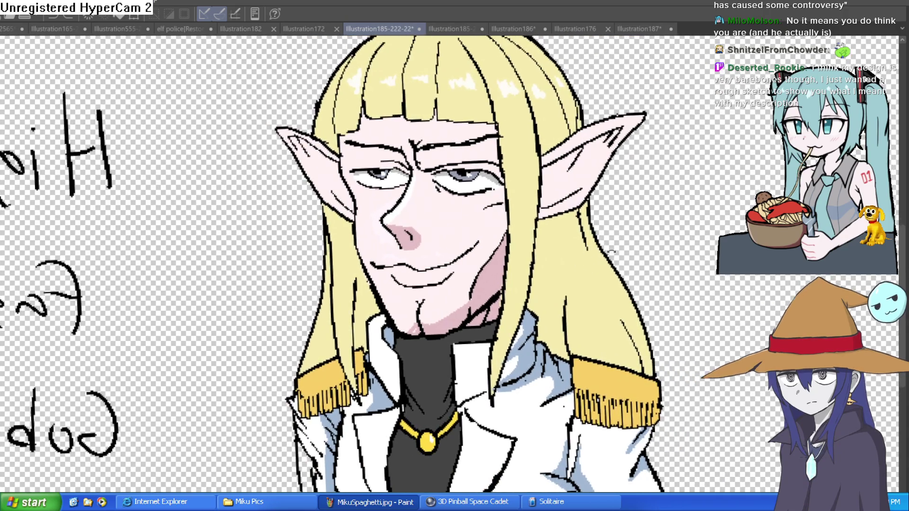
pyautogui.scroll(-1, 609, 263)
pyautogui.scroll(-1, 609, 263)
pyautogui.scroll(1, 610, 237)
pyautogui.scroll(-1, 630, 218)
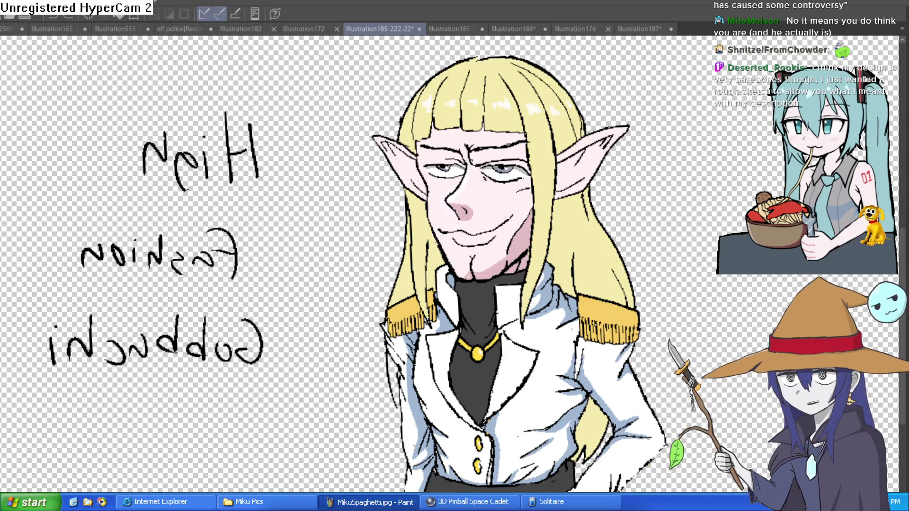
pyautogui.moveTo(473, 265); pyautogui.dragTo(480, 257)
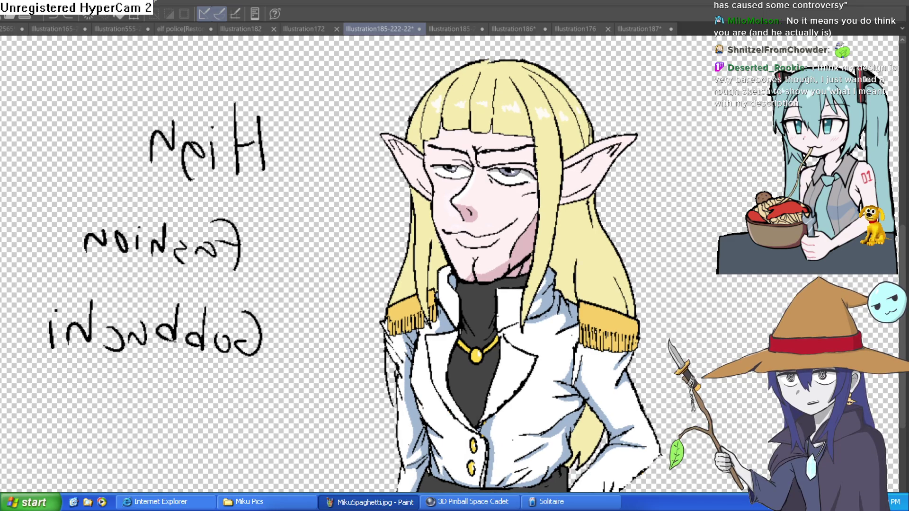
pyautogui.moveTo(586, 234); pyautogui.dragTo(564, 239)
pyautogui.click(533, 232)
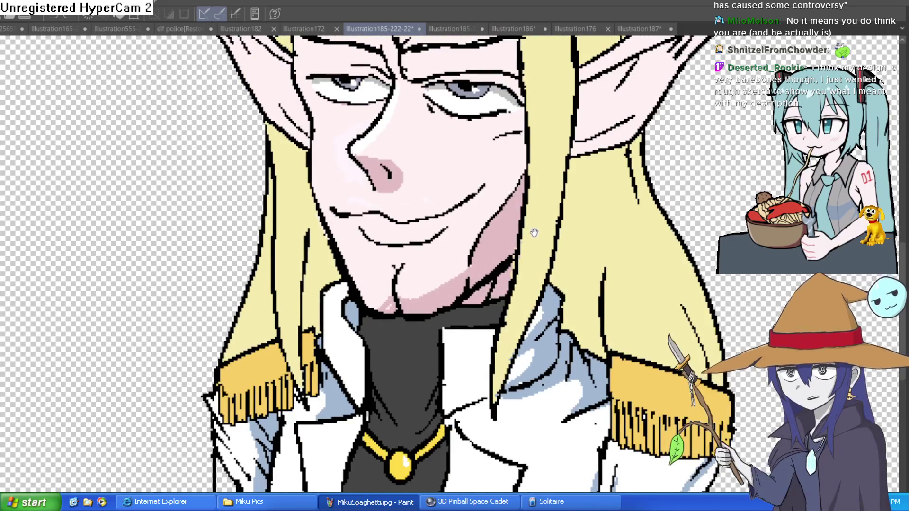
pyautogui.click(534, 233)
pyautogui.moveTo(534, 267); pyautogui.dragTo(541, 322)
pyautogui.keyDown('alt'); pyautogui.click(548, 340); pyautogui.keyUp('alt')
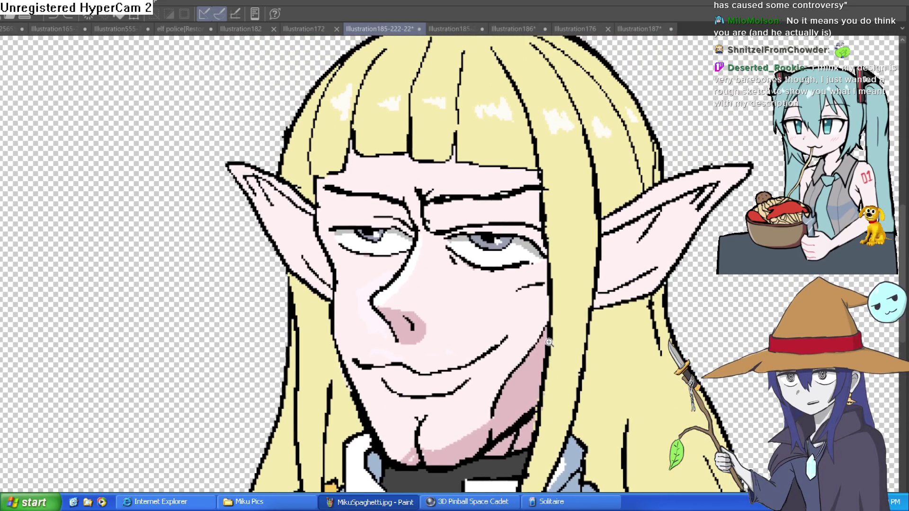
pyautogui.keyDown('alt'); pyautogui.click(539, 335); pyautogui.keyUp('alt')
pyautogui.click(532, 337)
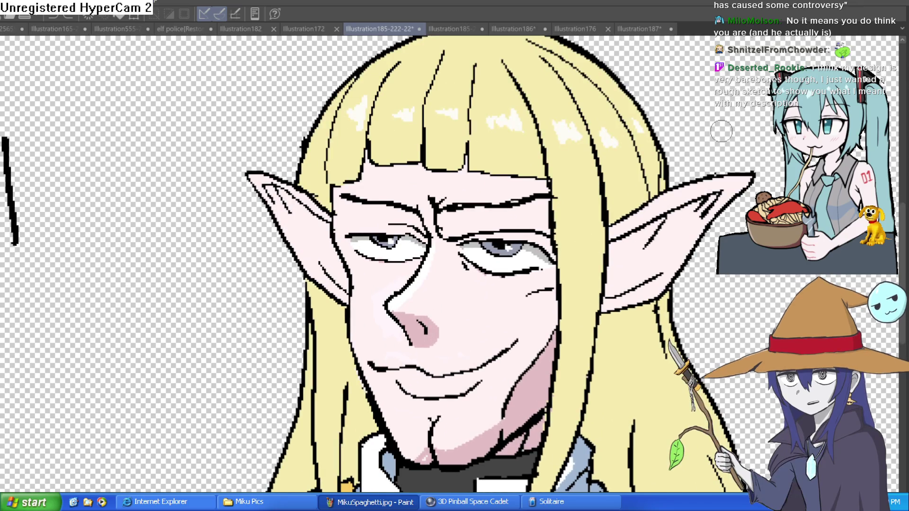
pyautogui.click(472, 28)
pyautogui.moveTo(499, 162)
pyautogui.mouseDown()
pyautogui.moveTo(473, 199)
pyautogui.moveTo(470, 238)
pyautogui.mouseUp()
pyautogui.keyDown('alt'); pyautogui.click(486, 279); pyautogui.keyUp('alt')
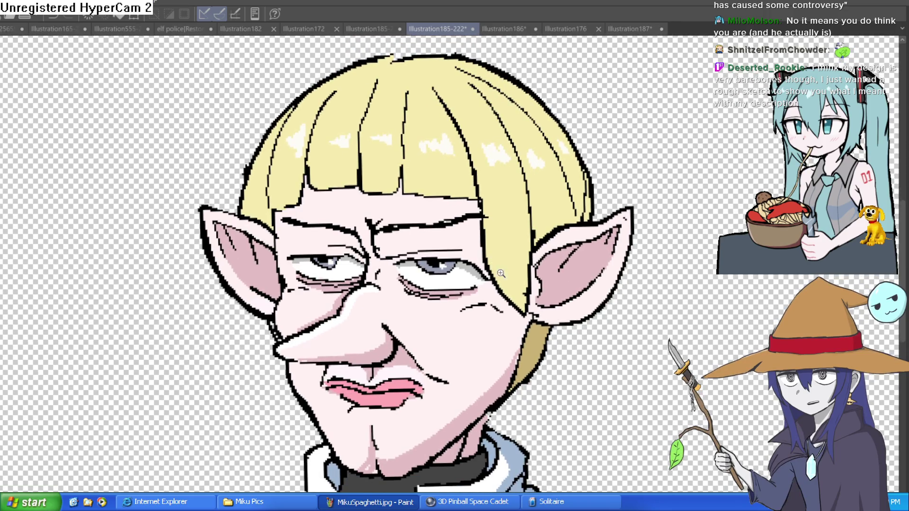
pyautogui.keyDown('alt'); pyautogui.click(497, 265); pyautogui.keyUp('alt')
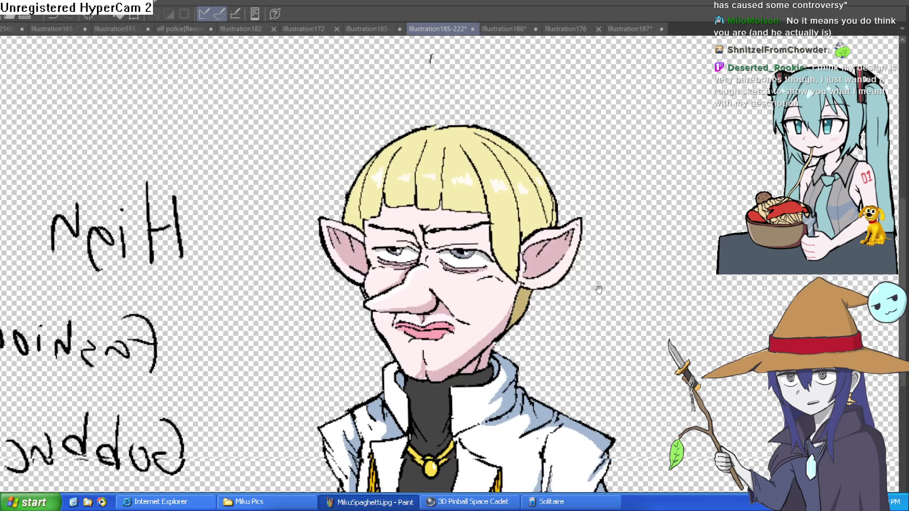
pyautogui.moveTo(594, 284); pyautogui.dragTo(574, 263)
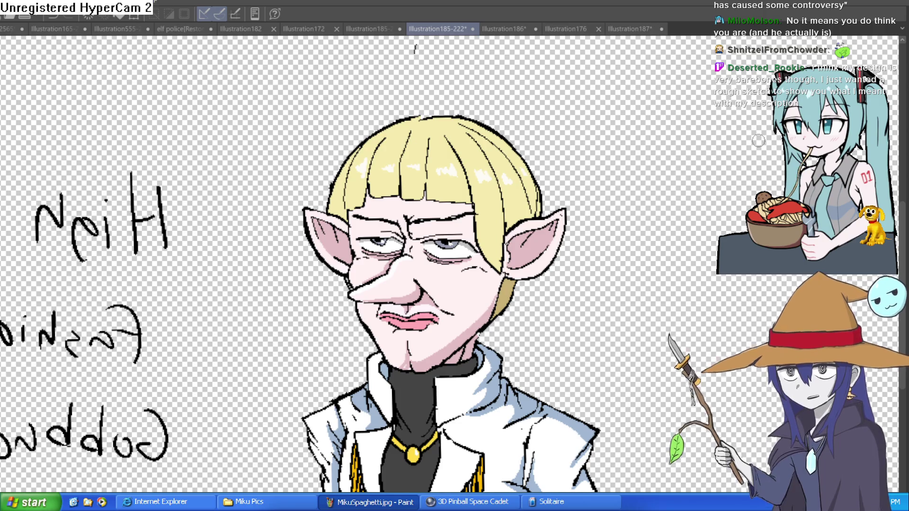
pyautogui.click(377, 28)
pyautogui.click(454, 29)
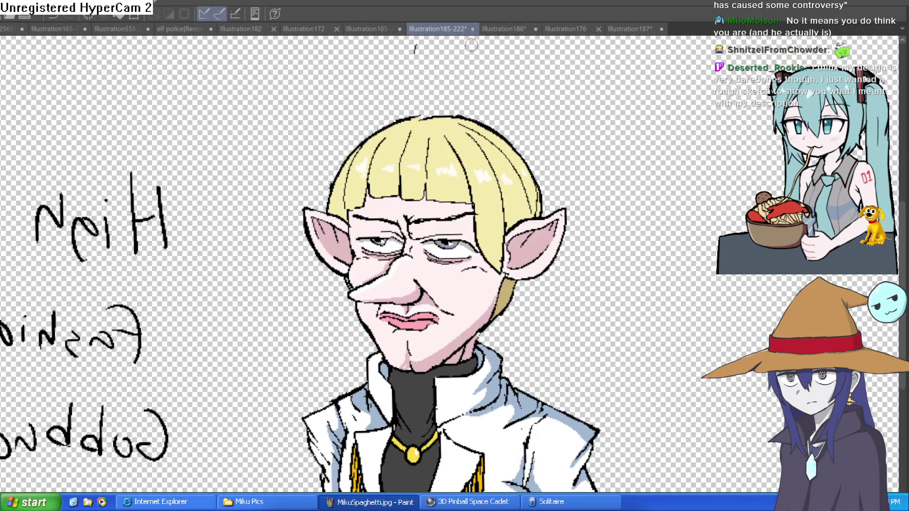
pyautogui.scroll(2, 429, 121)
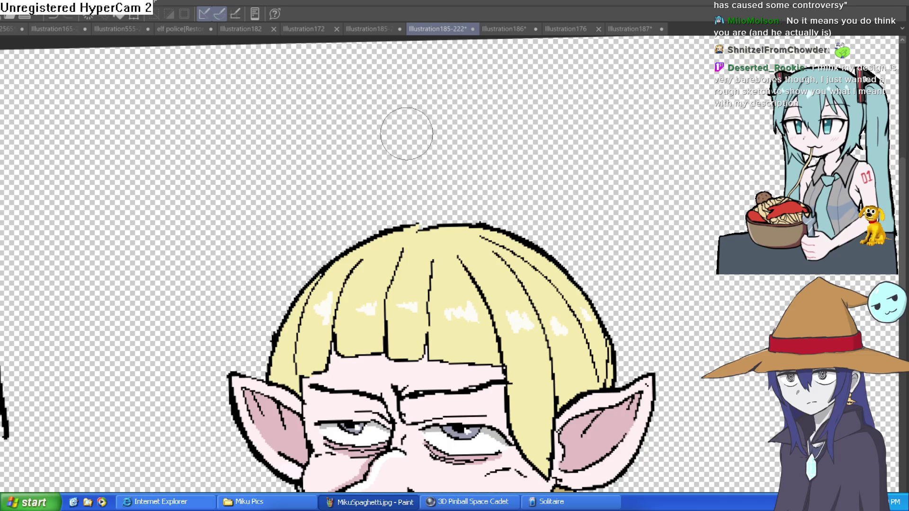
pyautogui.scroll(-3, 409, 123)
pyautogui.click(374, 28)
pyautogui.scroll(3, 650, 90)
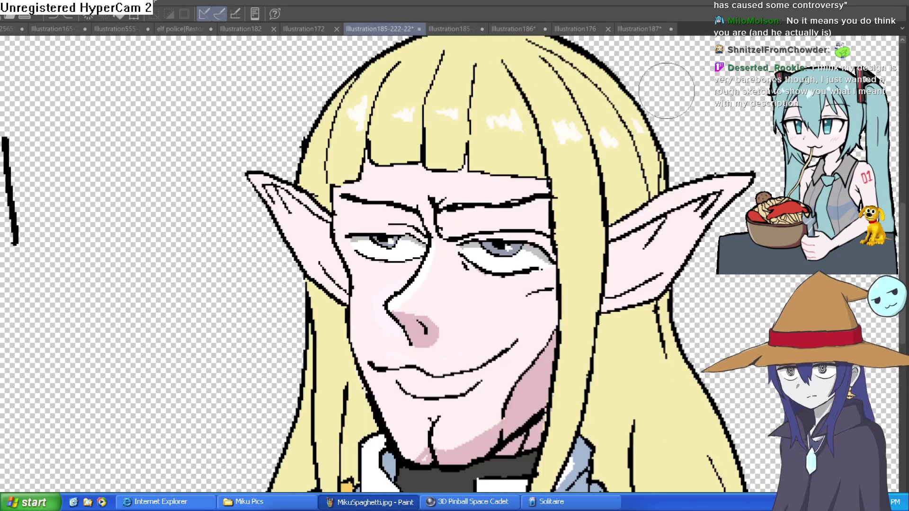
pyautogui.scroll(-3, 649, 90)
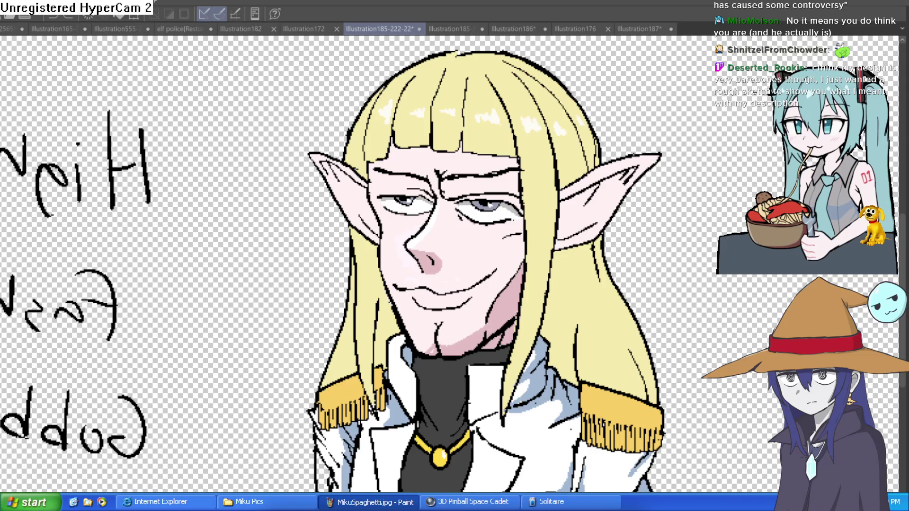
pyautogui.press('h')
pyautogui.press('h')
pyautogui.scroll(-4, 617, 231)
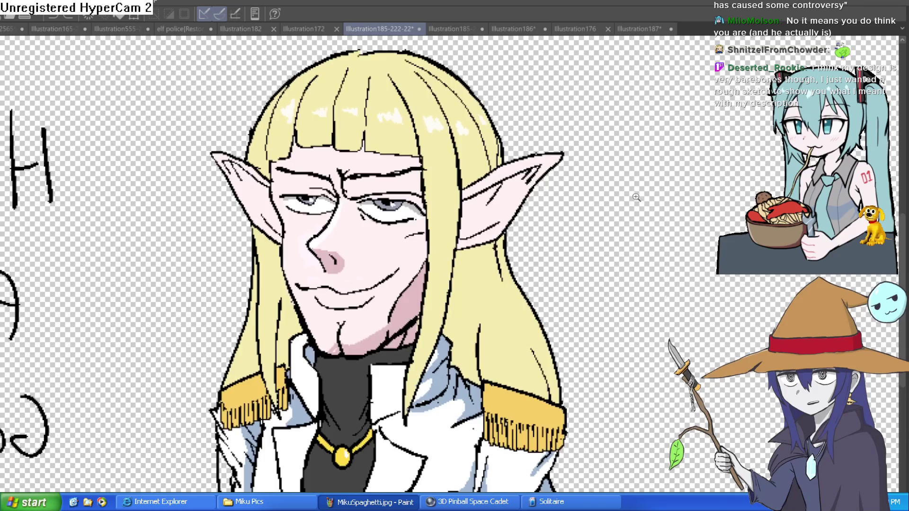
pyautogui.scroll(-4, 617, 230)
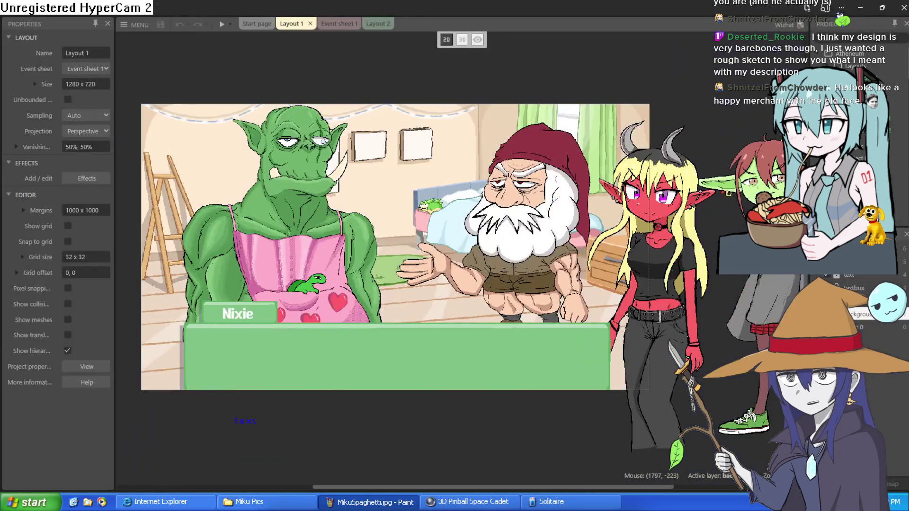
# Step: Insert a new Sprite object into Layout 1
pyautogui.doubleClick(316, 69)
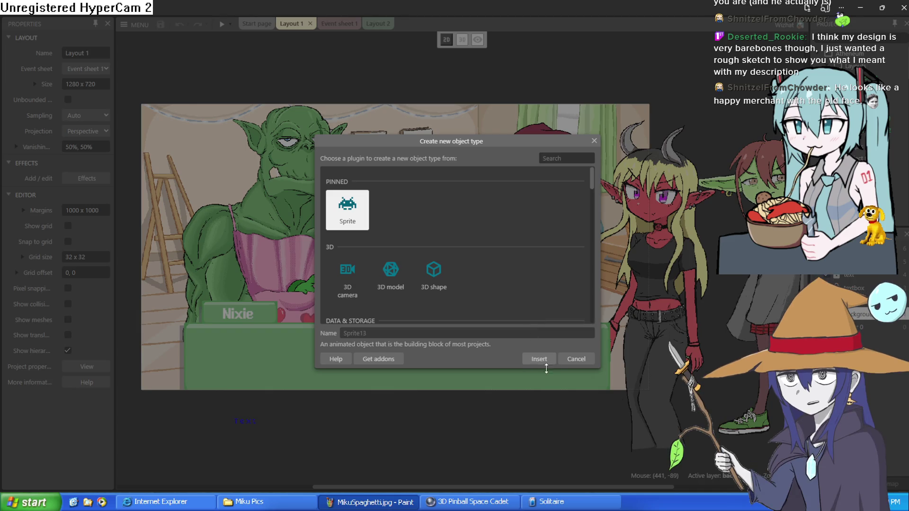
pyautogui.click(539, 358)
pyautogui.click(409, 90)
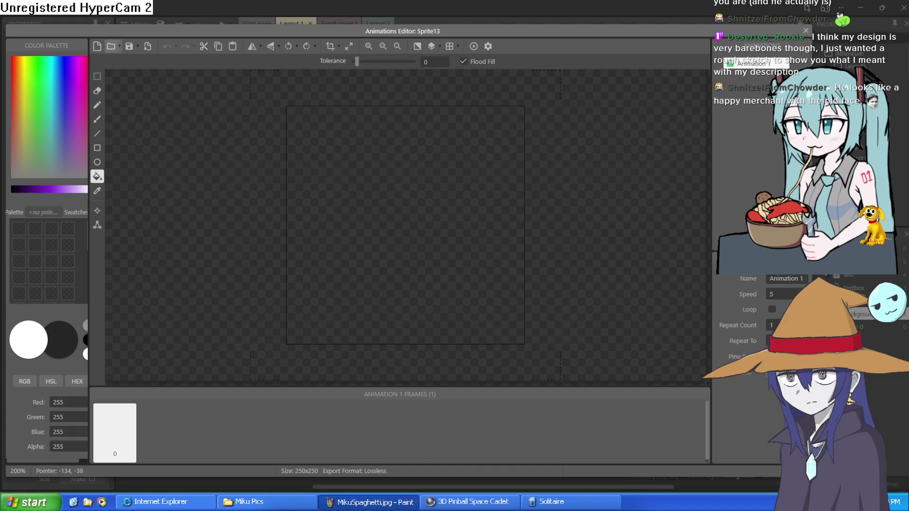
# Step: Rectangle-select and delete the High Fashion Gobbuchi text from the elf image
pyautogui.scroll(-4, 393, 181)
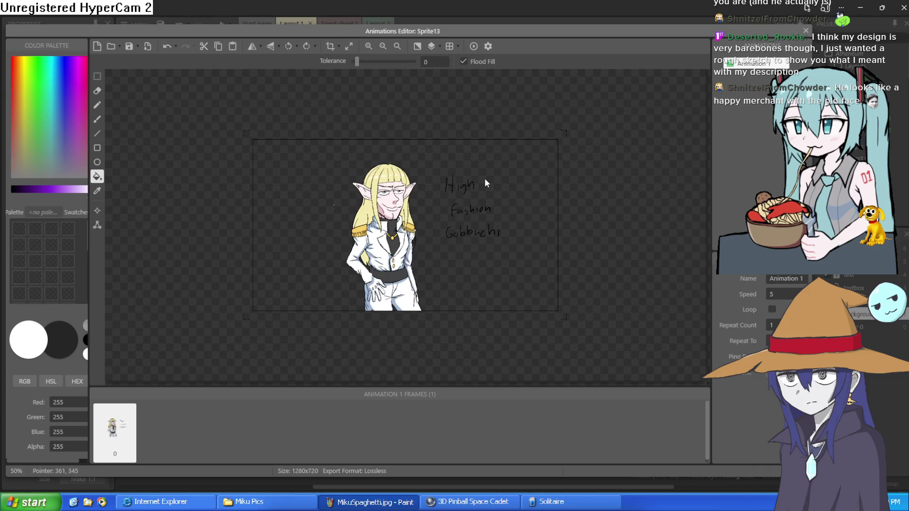
pyautogui.press('s')
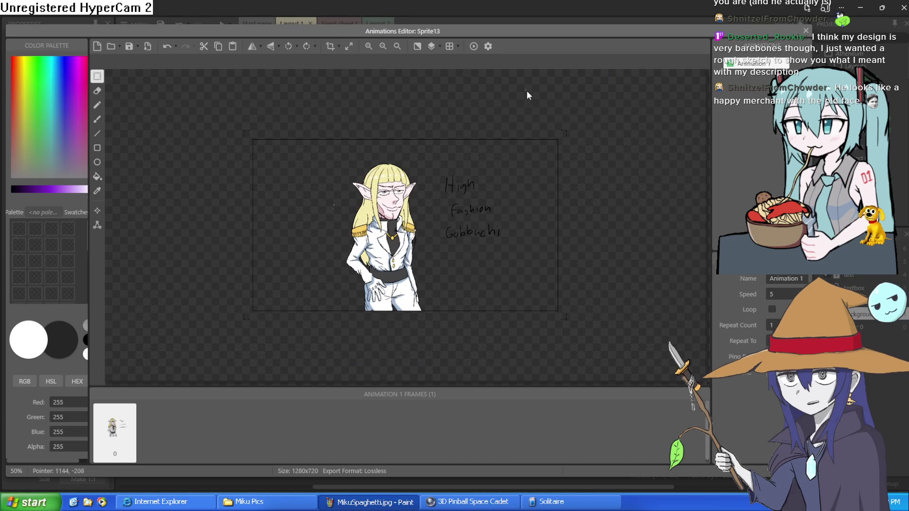
pyautogui.moveTo(516, 162)
pyautogui.mouseDown()
pyautogui.moveTo(471, 243)
pyautogui.moveTo(432, 263)
pyautogui.mouseUp()
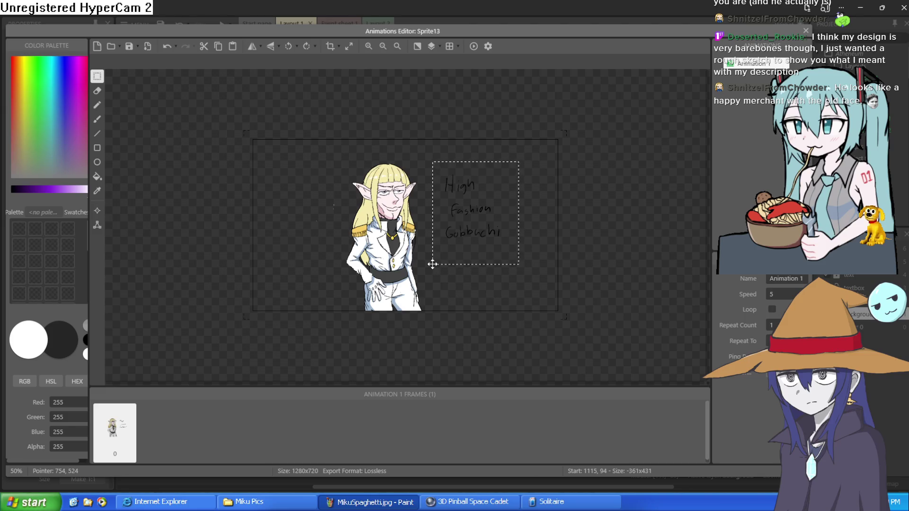
pyautogui.press('Delete')
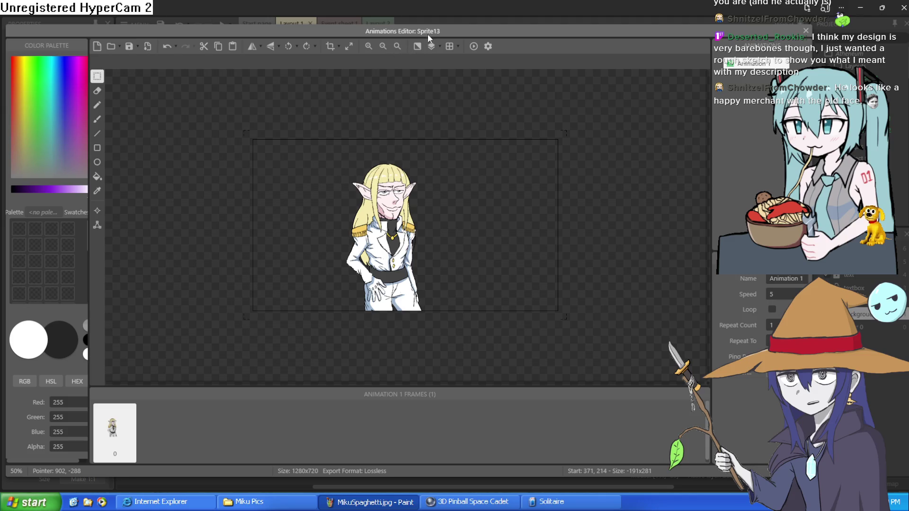
# Step: Crop the image tightly around the elf, close the editor, and move the orc sprite
pyautogui.click(418, 46)
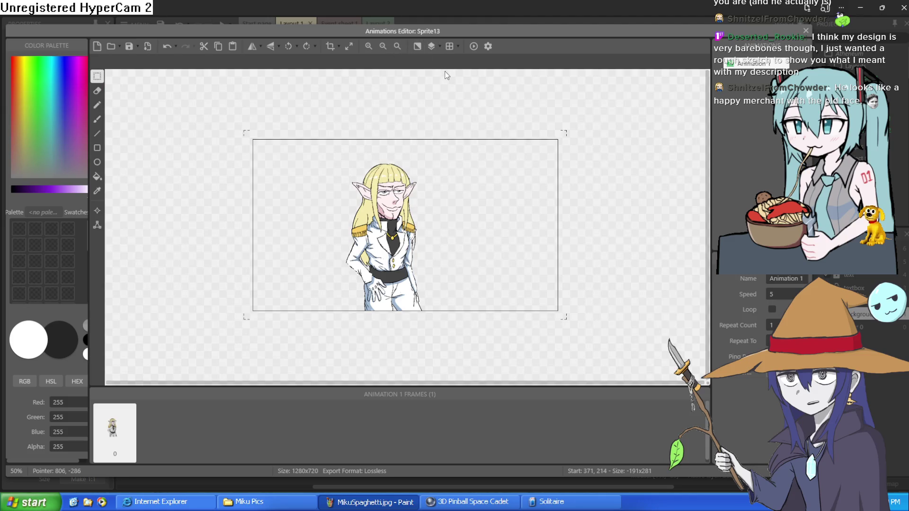
pyautogui.click(419, 47)
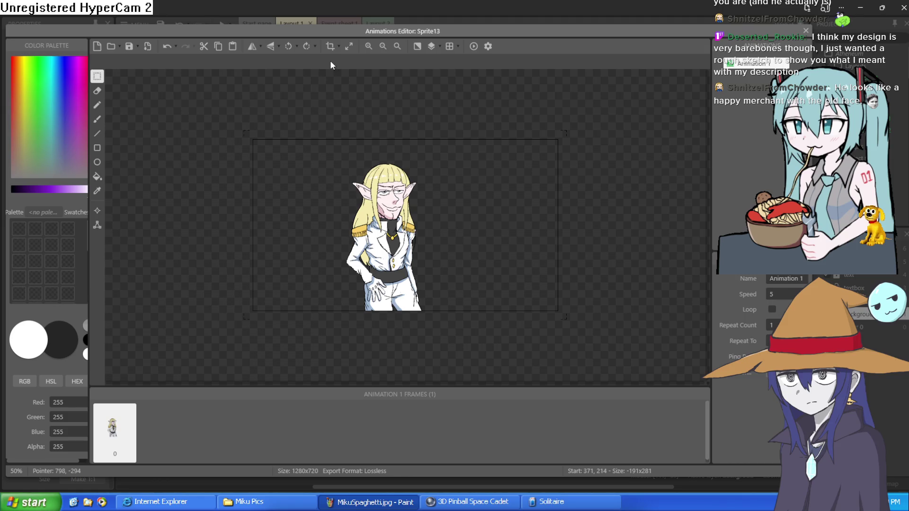
pyautogui.click(330, 46)
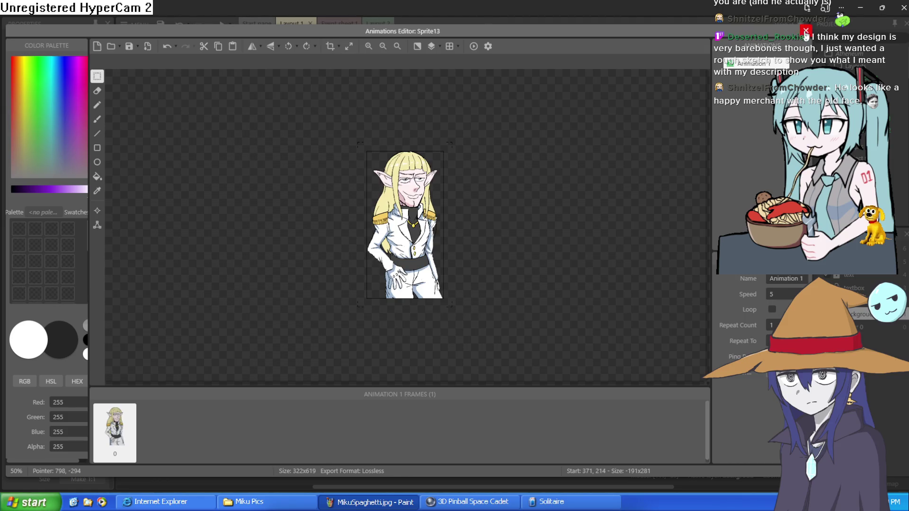
pyautogui.click(805, 31)
pyautogui.moveTo(374, 261); pyautogui.dragTo(286, 157)
# Step: Reposition the dwarf and elf sprites and drag the nixie goblin sprite into the scene
pyautogui.moveTo(383, 155)
pyautogui.mouseDown()
pyautogui.moveTo(412, 209)
pyautogui.moveTo(487, 140)
pyautogui.mouseUp()
pyautogui.moveTo(418, 142); pyautogui.dragTo(382, 254)
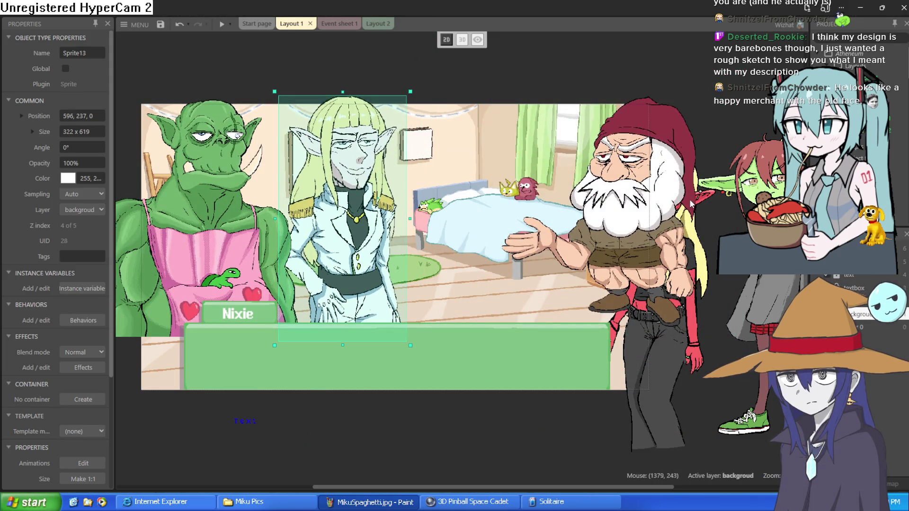
pyautogui.moveTo(657, 222)
pyautogui.mouseDown()
pyautogui.moveTo(528, 248)
pyautogui.moveTo(685, 91)
pyautogui.moveTo(710, 28)
pyautogui.moveTo(755, 22)
pyautogui.mouseUp()
pyautogui.moveTo(776, 287)
pyautogui.mouseDown()
pyautogui.moveTo(526, 146)
pyautogui.moveTo(465, 138)
pyautogui.moveTo(463, 147)
pyautogui.mouseUp()
# Step: Preview the game, advance one dialogue line, and leave fullscreen
pyautogui.click(222, 23)
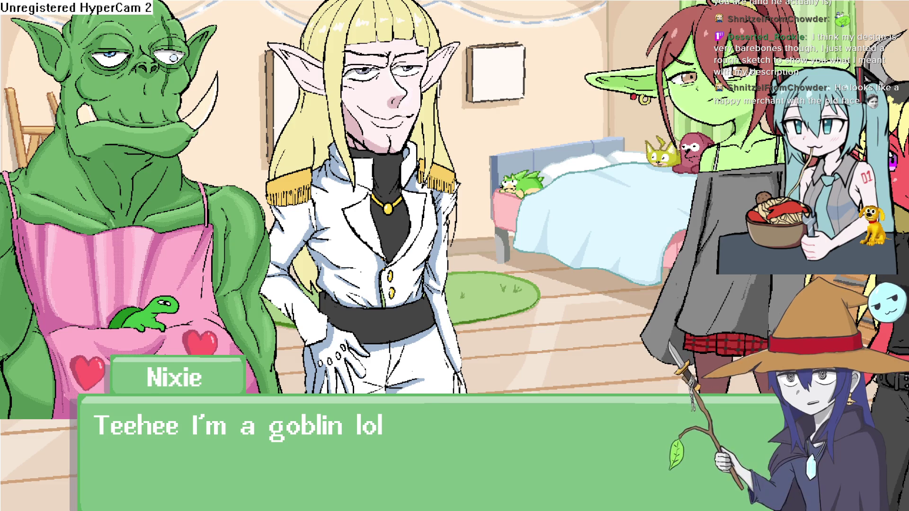
pyautogui.click(503, 179)
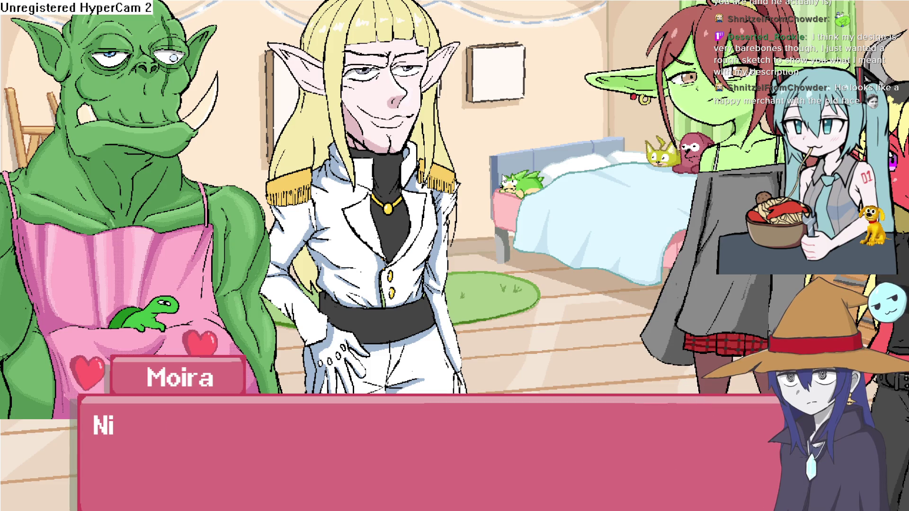
pyautogui.press('Escape')
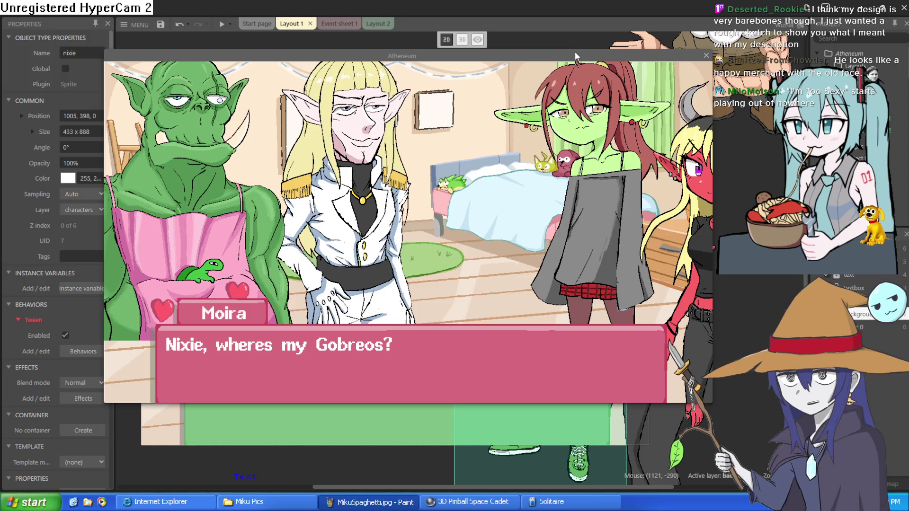
# Step: Advance the preview dialogue, nudge Sprite13 slightly up-left, and minimize Construct 3
pyautogui.click(385, 201)
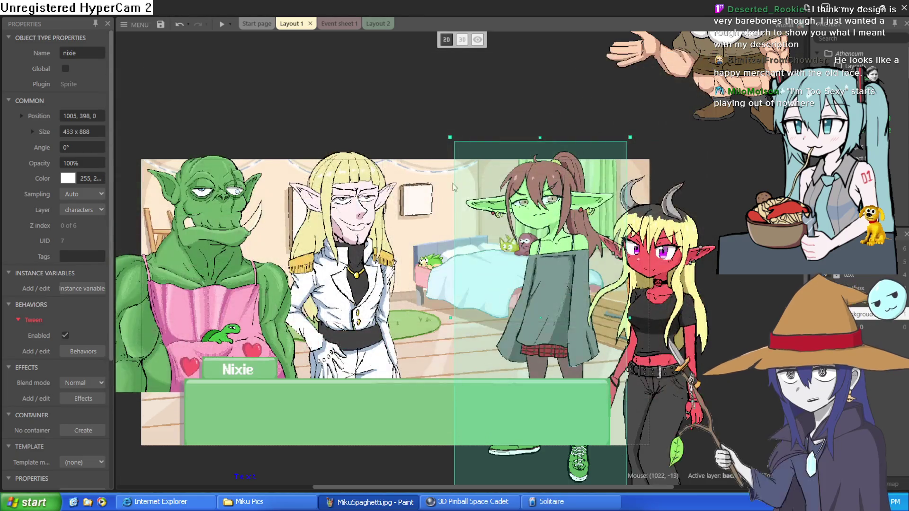
pyautogui.click(353, 241)
pyautogui.moveTo(352, 241); pyautogui.dragTo(349, 244)
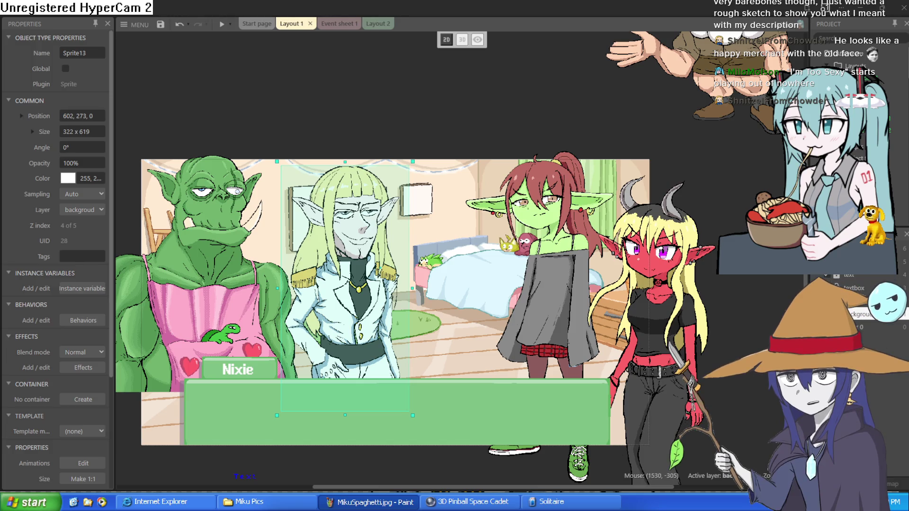
pyautogui.click(861, 5)
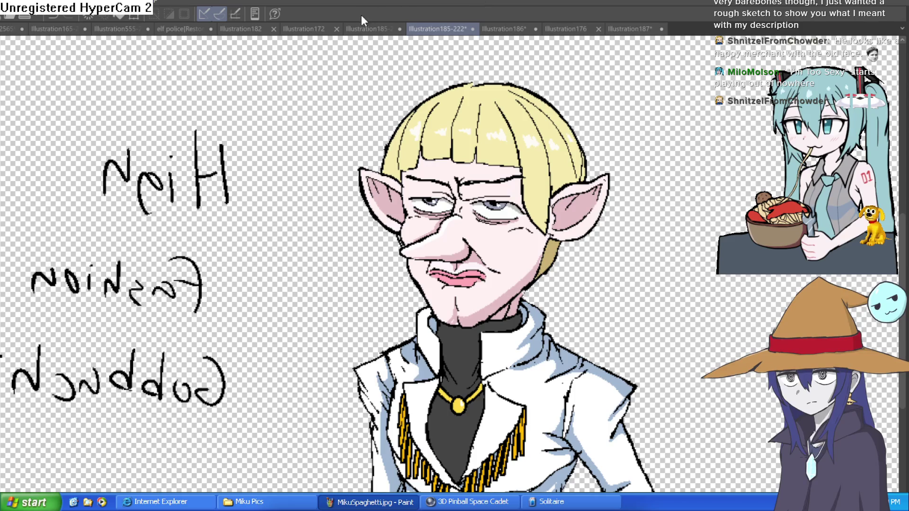
# Step: Check the Illustration185 elf mirrored and zoomed, then switch to Illustration187
pyautogui.click(363, 30)
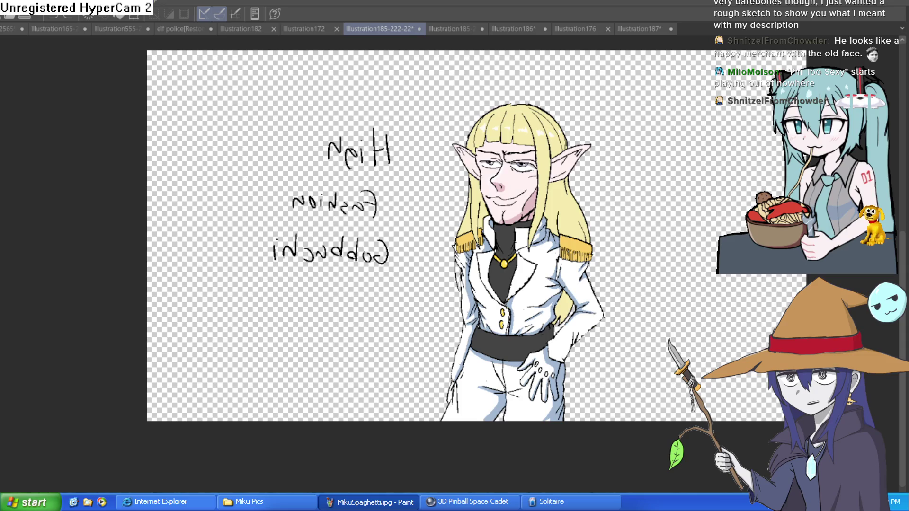
pyautogui.press('h')
pyautogui.press('h')
pyautogui.press('h')
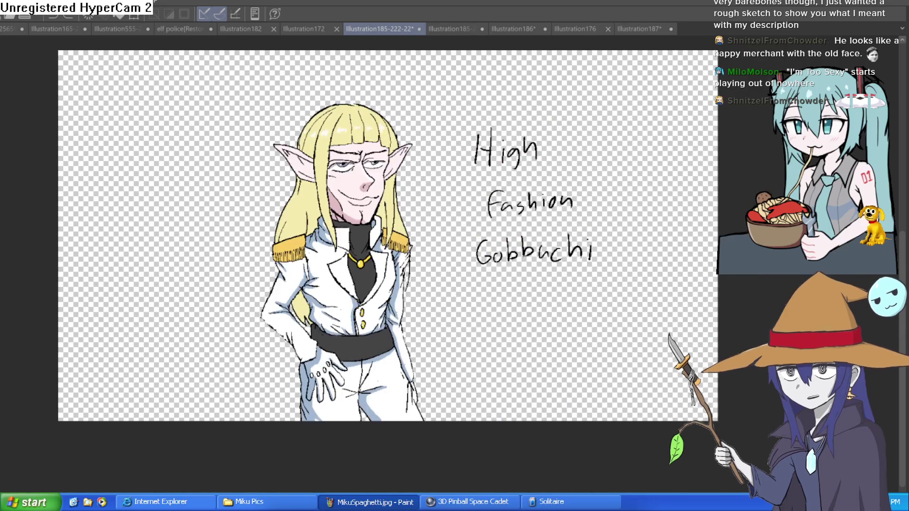
pyautogui.scroll(5, 345, 166)
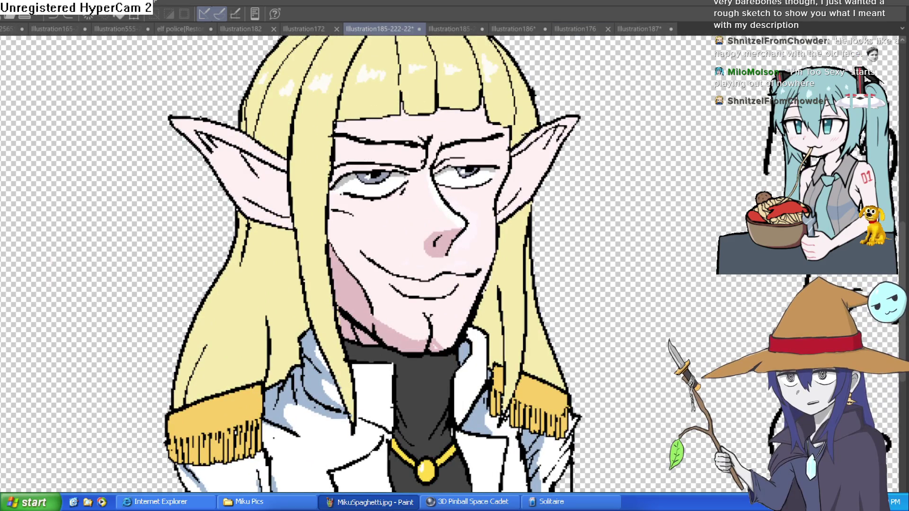
pyautogui.click(636, 28)
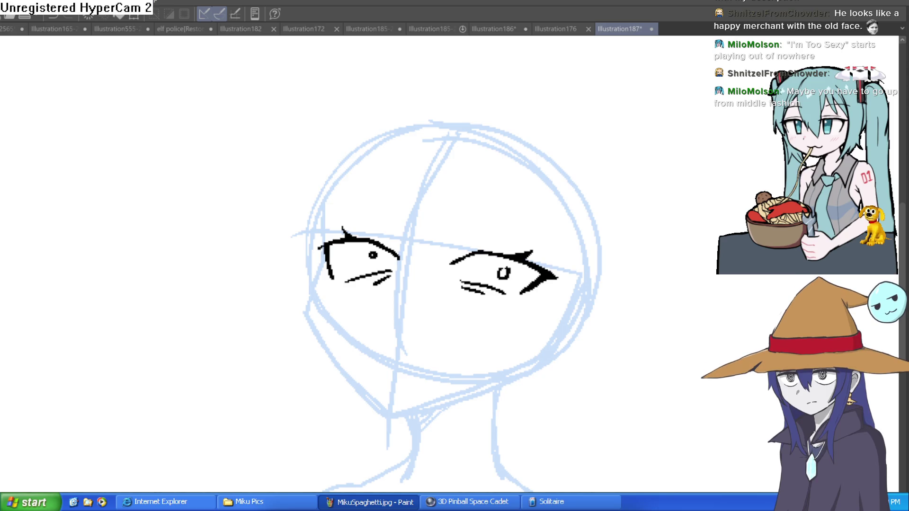
# Step: Ink the left face contour and jaw line, redrawing the contour once
pyautogui.scroll(3, 326, 243)
pyautogui.moveTo(310, 182)
pyautogui.mouseDown()
pyautogui.moveTo(317, 324)
pyautogui.moveTo(357, 493)
pyautogui.mouseUp()
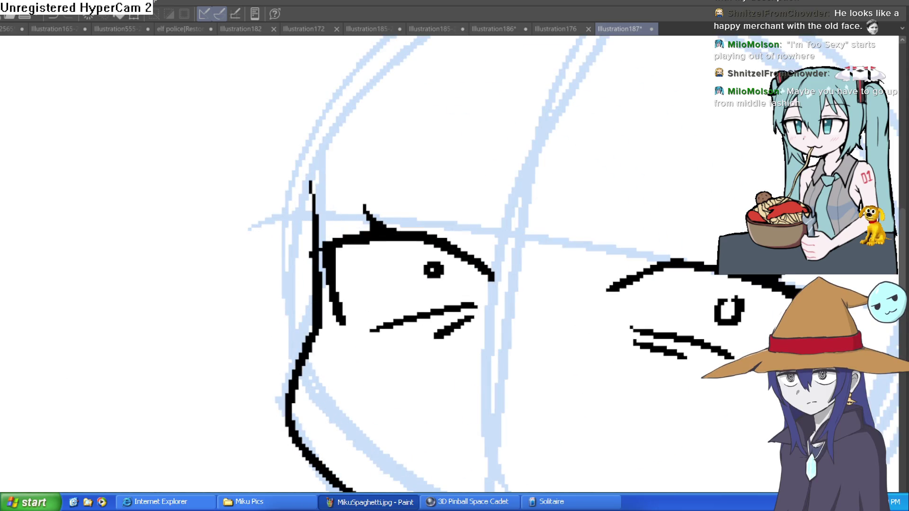
pyautogui.moveTo(566, 362); pyautogui.dragTo(552, 334)
pyautogui.scroll(-2, 539, 322)
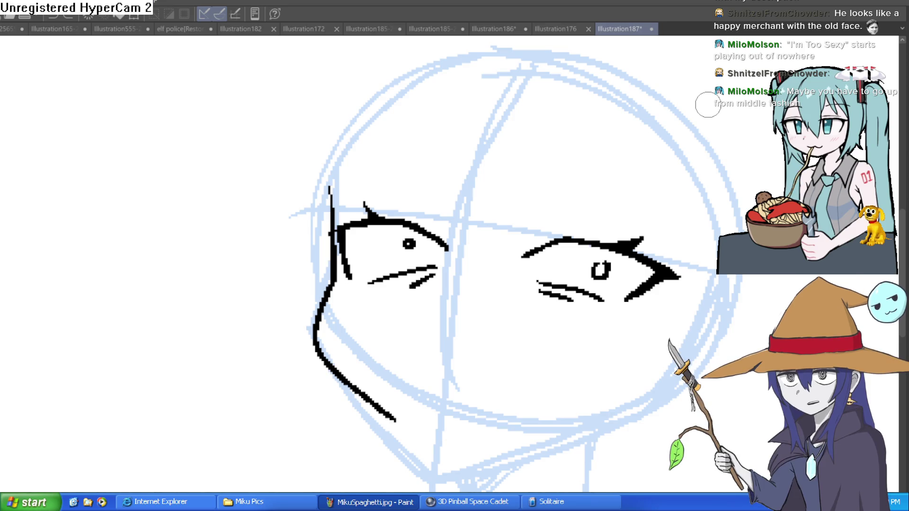
pyautogui.hotkey('ctrl', 'z')
pyautogui.moveTo(325, 181)
pyautogui.mouseDown()
pyautogui.moveTo(317, 310)
pyautogui.moveTo(388, 428)
pyautogui.moveTo(430, 457)
pyautogui.moveTo(594, 426)
pyautogui.moveTo(691, 353)
pyautogui.moveTo(709, 410)
pyautogui.mouseUp()
pyautogui.moveTo(316, 310); pyautogui.dragTo(362, 169)
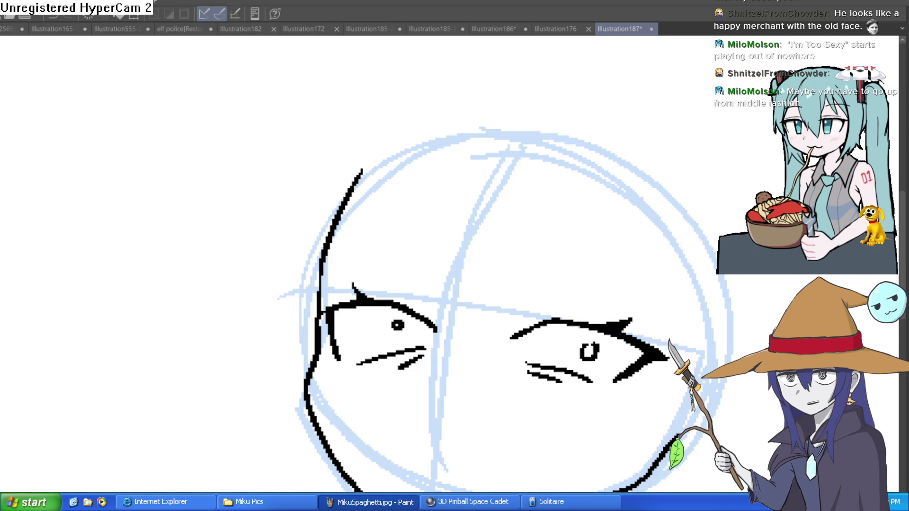
# Step: Add eyelashes over the right eye, small eye-corner marks and a two-part mouth
pyautogui.moveTo(516, 326); pyautogui.dragTo(572, 310)
pyautogui.moveTo(425, 306); pyautogui.dragTo(431, 314)
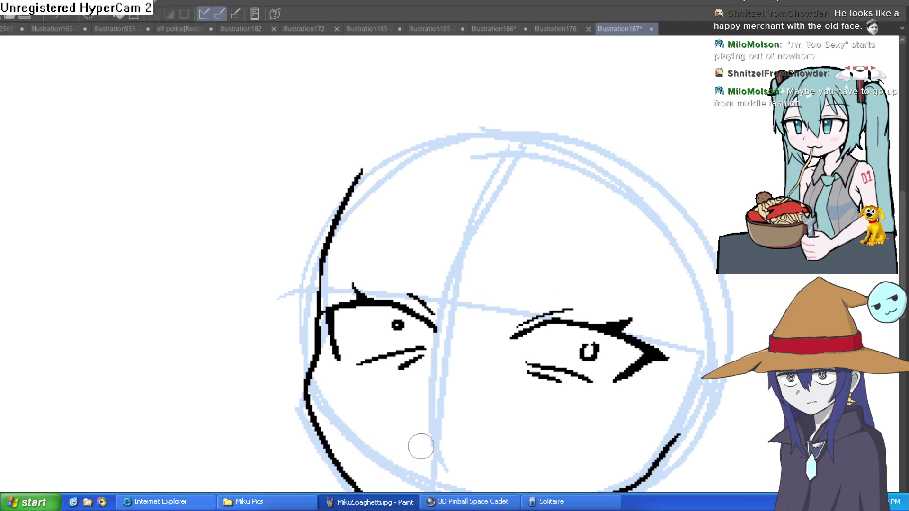
pyautogui.moveTo(414, 450); pyautogui.dragTo(481, 449)
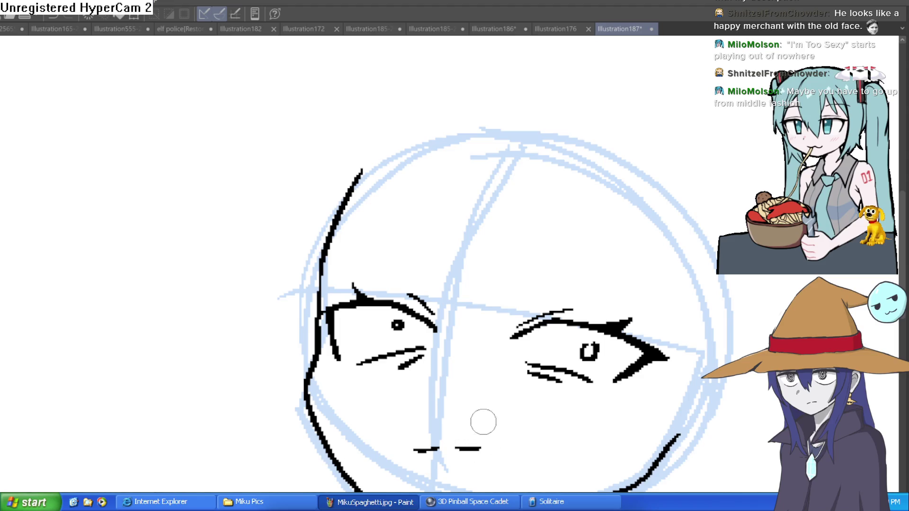
pyautogui.moveTo(405, 387); pyautogui.dragTo(408, 393)
pyautogui.scroll(-3, 601, 351)
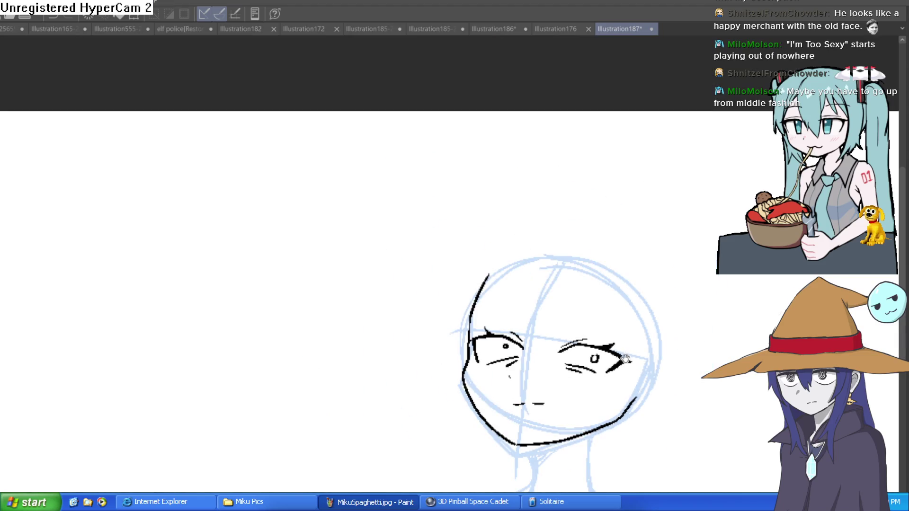
pyautogui.scroll(3, 474, 331)
# Step: Draw a second left jaw line and erase the doubled outer line
pyautogui.moveTo(473, 291)
pyautogui.mouseDown()
pyautogui.moveTo(454, 341)
pyautogui.moveTo(488, 464)
pyautogui.moveTo(518, 492)
pyautogui.mouseUp()
pyautogui.moveTo(450, 434)
pyautogui.mouseDown()
pyautogui.moveTo(456, 335)
pyautogui.moveTo(442, 330)
pyautogui.mouseUp()
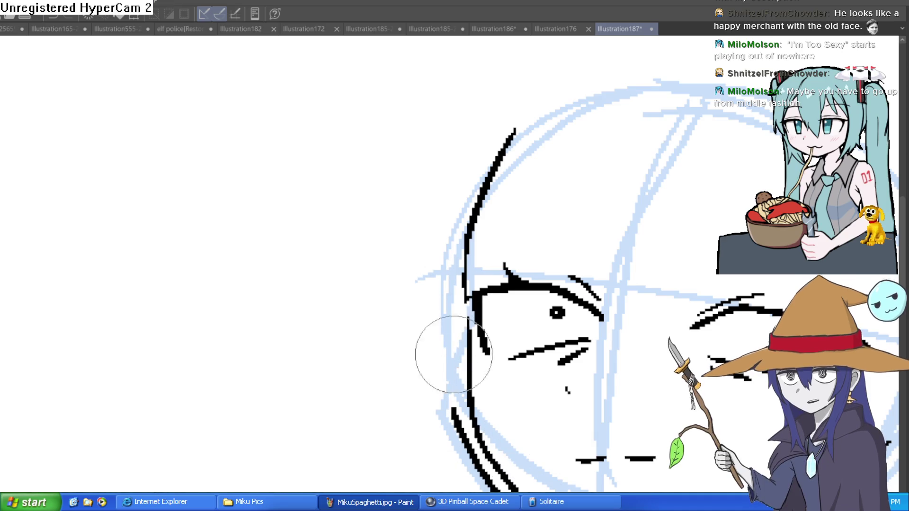
pyautogui.scroll(-3, 568, 379)
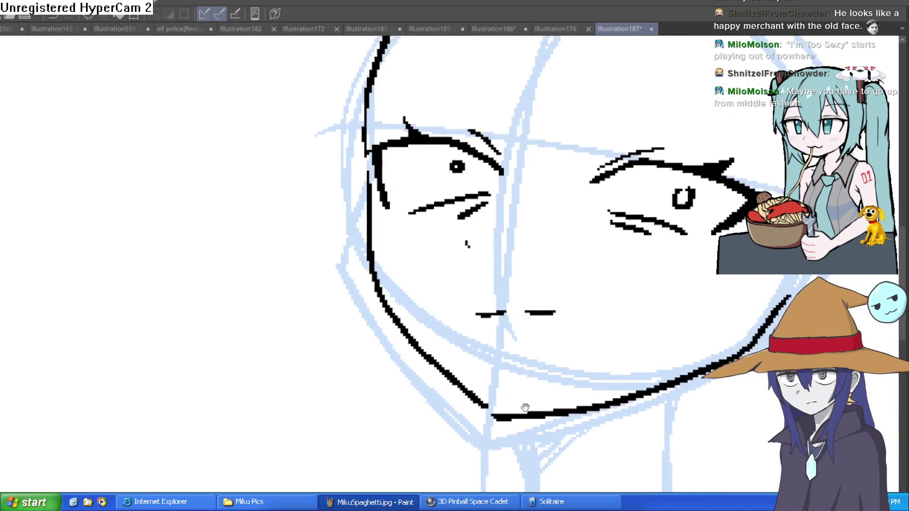
pyautogui.moveTo(674, 371); pyautogui.dragTo(595, 347)
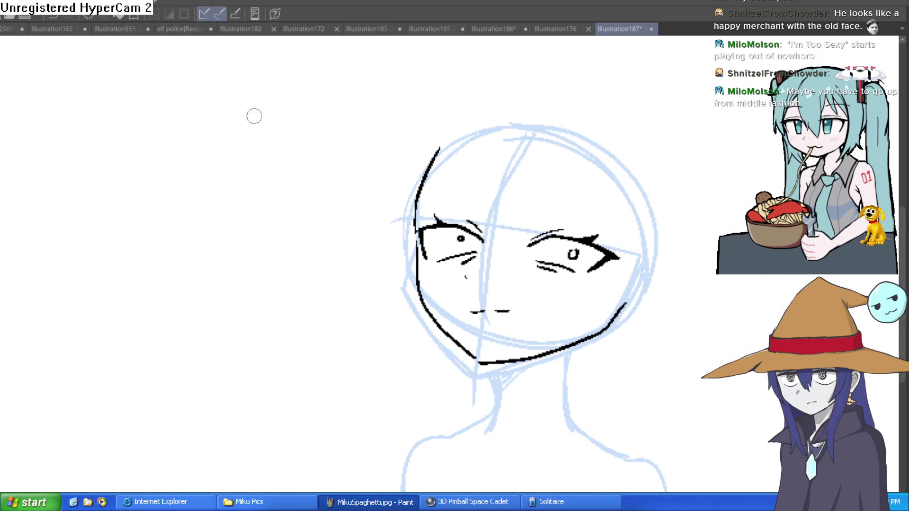
# Step: Fill both pupils solid black, then undo the right pupil fill
pyautogui.click(606, 239)
pyautogui.moveTo(516, 279); pyautogui.dragTo(514, 278)
pyautogui.click(156, 239)
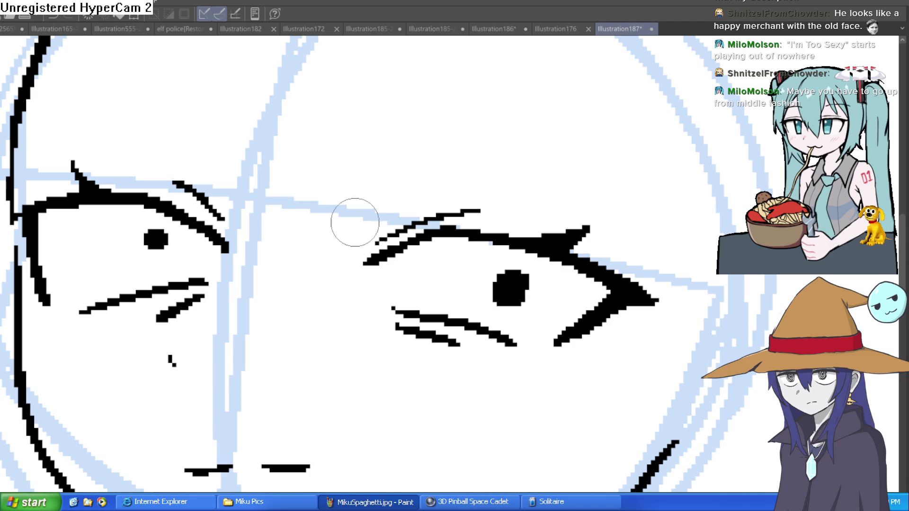
pyautogui.scroll(-2, 582, 237)
pyautogui.scroll(-1, 582, 238)
pyautogui.hotkey('ctrl', 'z')
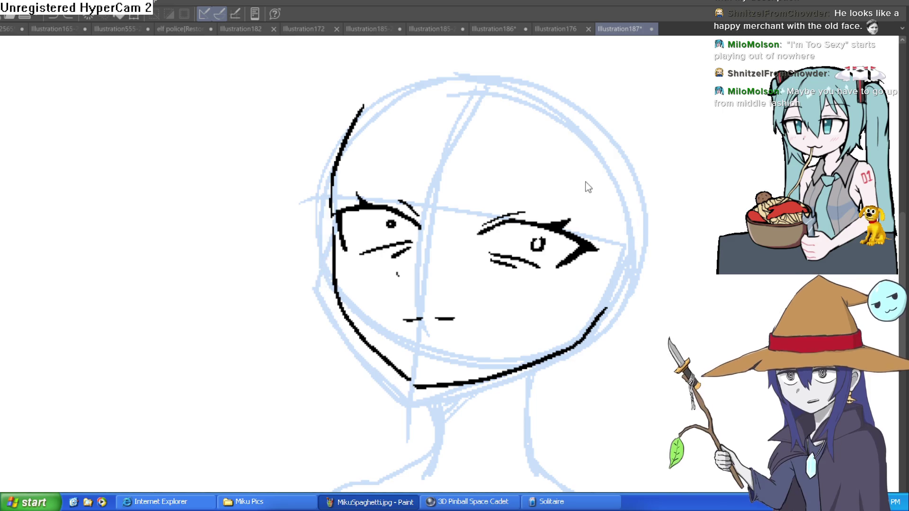
pyautogui.moveTo(596, 192)
pyautogui.mouseDown()
pyautogui.moveTo(596, 233)
pyautogui.moveTo(598, 190)
pyautogui.moveTo(642, 218)
pyautogui.moveTo(598, 284)
pyautogui.mouseUp()
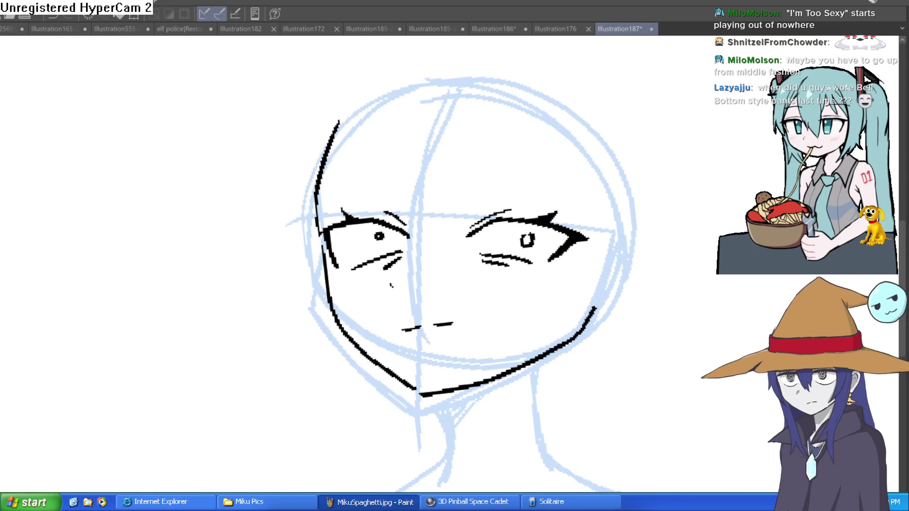
# Step: Draw the pointed ear outline right of the face after two undone attempts
pyautogui.moveTo(628, 239)
pyautogui.mouseDown()
pyautogui.moveTo(753, 270)
pyautogui.moveTo(657, 318)
pyautogui.moveTo(610, 297)
pyautogui.mouseUp()
pyautogui.hotkey('ctrl', 'z')
pyautogui.moveTo(620, 215)
pyautogui.mouseDown()
pyautogui.moveTo(685, 179)
pyautogui.moveTo(686, 226)
pyautogui.moveTo(585, 287)
pyautogui.mouseUp()
pyautogui.hotkey('ctrl', 'z')
pyautogui.moveTo(618, 216)
pyautogui.mouseDown()
pyautogui.moveTo(696, 182)
pyautogui.moveTo(730, 190)
pyautogui.moveTo(712, 208)
pyautogui.mouseUp()
pyautogui.moveTo(686, 187)
pyautogui.mouseDown()
pyautogui.moveTo(748, 180)
pyautogui.moveTo(662, 268)
pyautogui.moveTo(587, 289)
pyautogui.mouseUp()
# Step: Add inner-ear strokes and two neck lines below the jaw
pyautogui.moveTo(625, 233)
pyautogui.mouseDown()
pyautogui.moveTo(720, 194)
pyautogui.moveTo(693, 230)
pyautogui.moveTo(613, 277)
pyautogui.moveTo(656, 255)
pyautogui.mouseUp()
pyautogui.moveTo(680, 209); pyautogui.dragTo(660, 239)
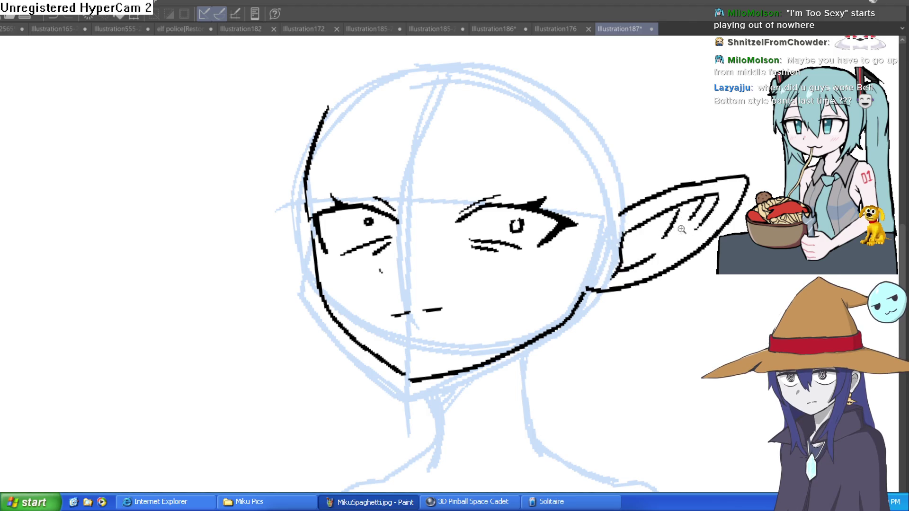
pyautogui.scroll(-3, 691, 228)
pyautogui.scroll(5, 527, 329)
pyautogui.moveTo(527, 326); pyautogui.dragTo(531, 403)
pyautogui.moveTo(645, 298); pyautogui.dragTo(712, 447)
# Step: Recentre the head sketch on the canvas, then switch back to Construct 3
pyautogui.moveTo(744, 372); pyautogui.dragTo(647, 449)
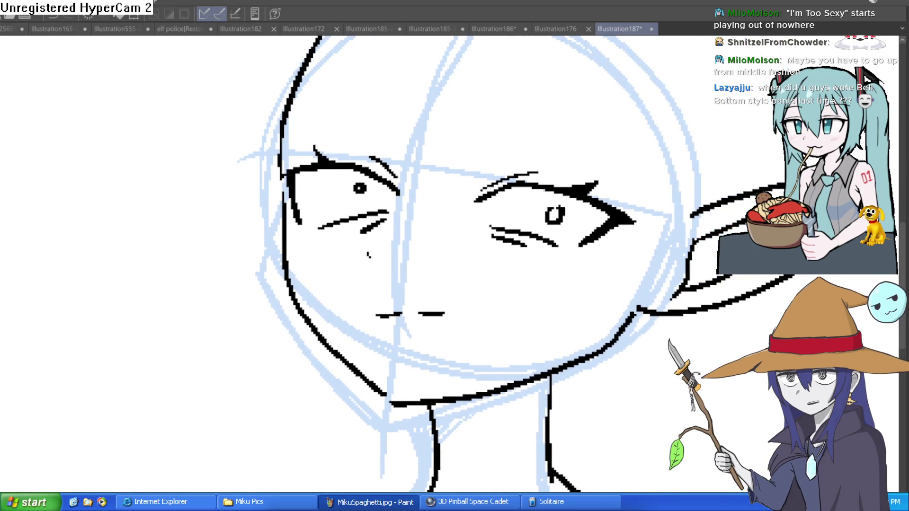
pyautogui.moveTo(678, 358); pyautogui.dragTo(640, 408)
pyautogui.scroll(-2, 531, 184)
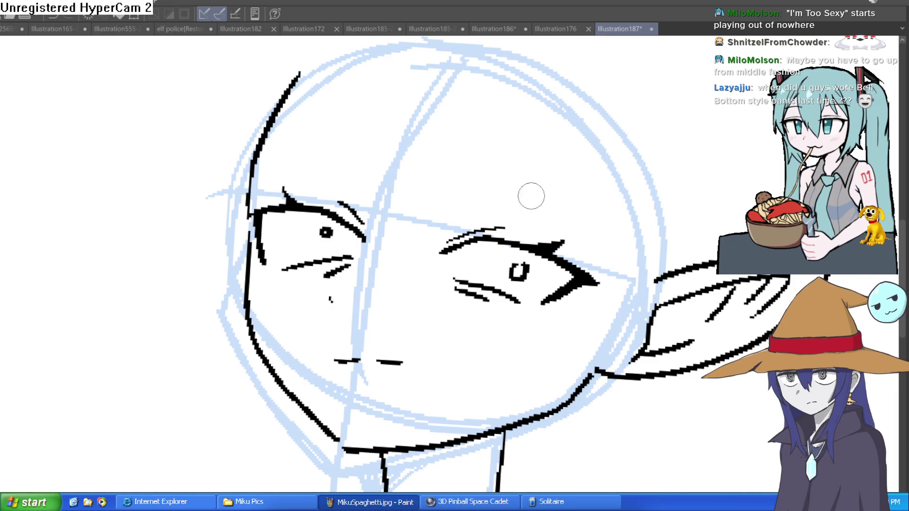
pyautogui.scroll(-2, 497, 191)
pyautogui.moveTo(497, 190); pyautogui.dragTo(454, 238)
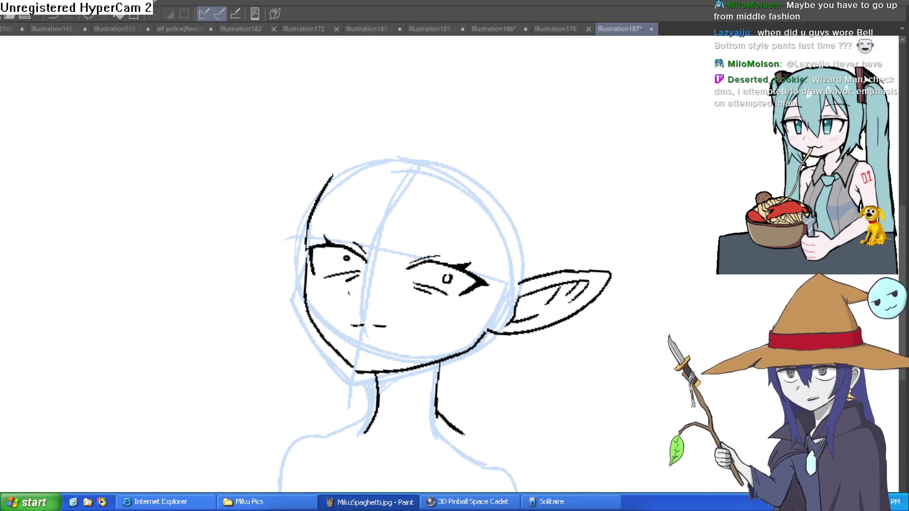
pyautogui.hotkey('alt', 'Tab')
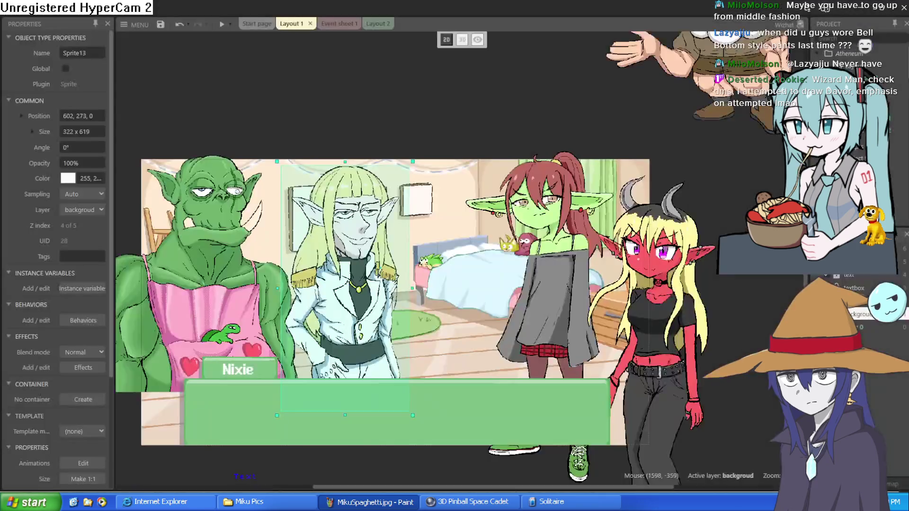
# Step: Move the dwarf up and right and push the goblin girl far to the right
pyautogui.scroll(5, 417, 212)
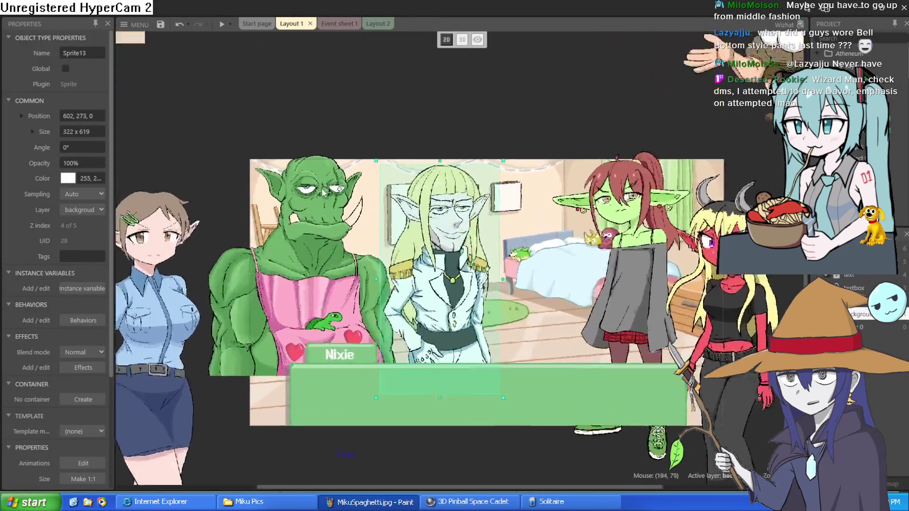
pyautogui.scroll(-5, 538, 252)
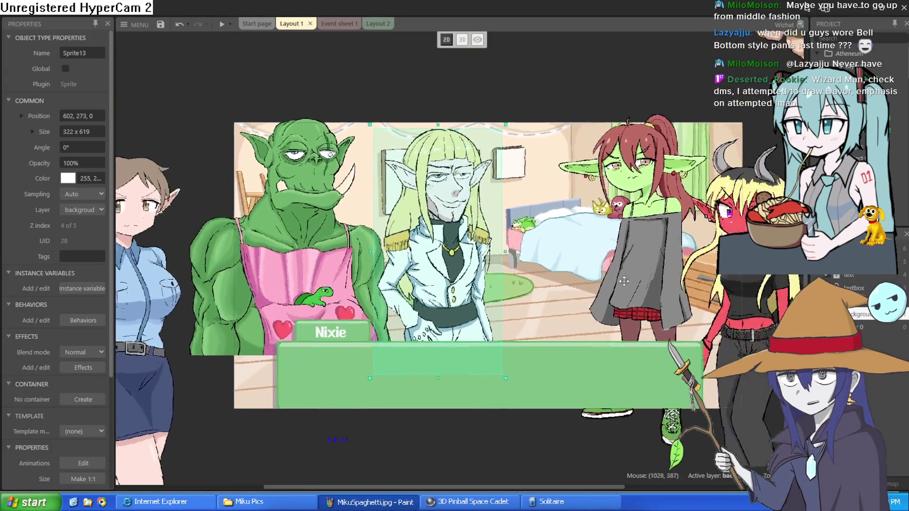
pyautogui.scroll(5, 632, 391)
pyautogui.hscroll(5, 632, 391)
pyautogui.click(368, 419)
pyautogui.moveTo(368, 419); pyautogui.dragTo(383, 380)
pyautogui.moveTo(519, 374); pyautogui.dragTo(708, 345)
pyautogui.moveTo(361, 322); pyautogui.dragTo(455, 336)
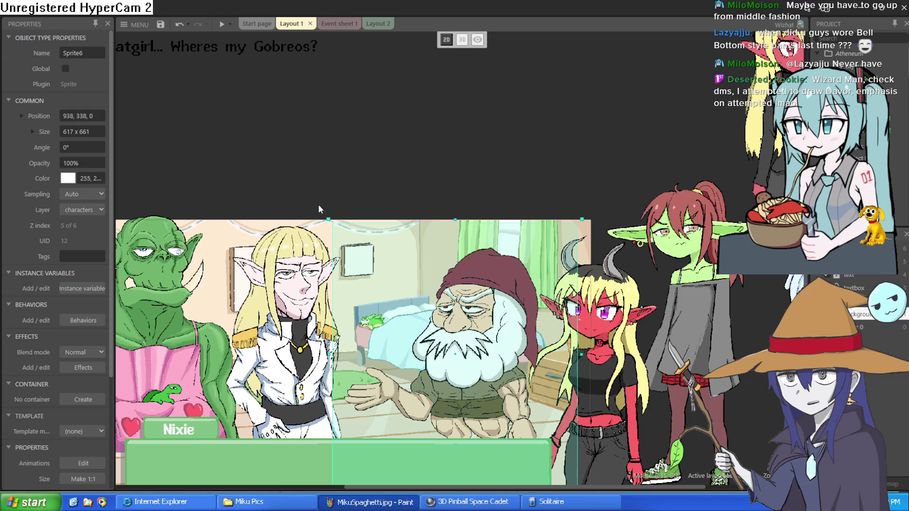
pyautogui.click(432, 154)
pyautogui.hscroll(-3, 432, 154)
pyautogui.moveTo(607, 359); pyautogui.dragTo(591, 361)
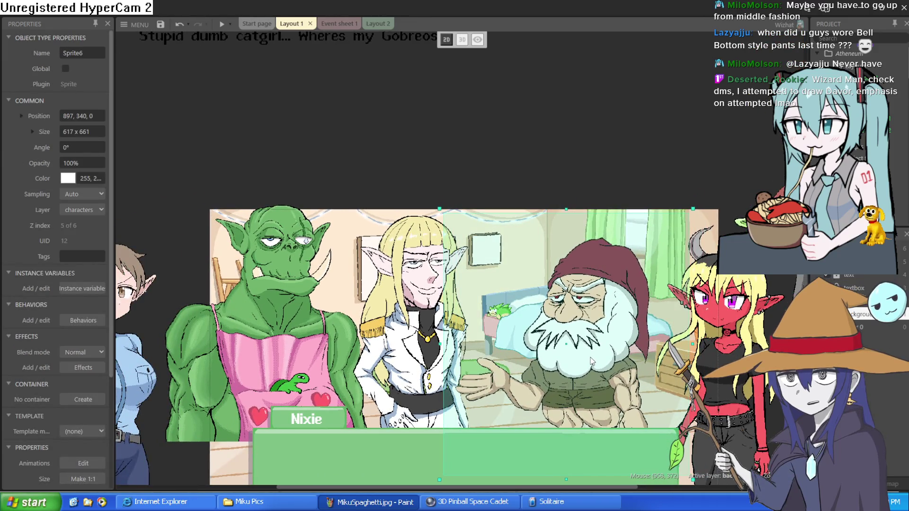
# Step: Reposition the orc and raise the elf sprite, then return to Clip Studio Paint
pyautogui.moveTo(252, 351)
pyautogui.mouseDown()
pyautogui.moveTo(347, 351)
pyautogui.moveTo(300, 321)
pyautogui.moveTo(277, 275)
pyautogui.moveTo(232, 322)
pyautogui.mouseUp()
pyautogui.moveTo(445, 364)
pyautogui.mouseDown()
pyautogui.moveTo(410, 311)
pyautogui.moveTo(408, 339)
pyautogui.mouseUp()
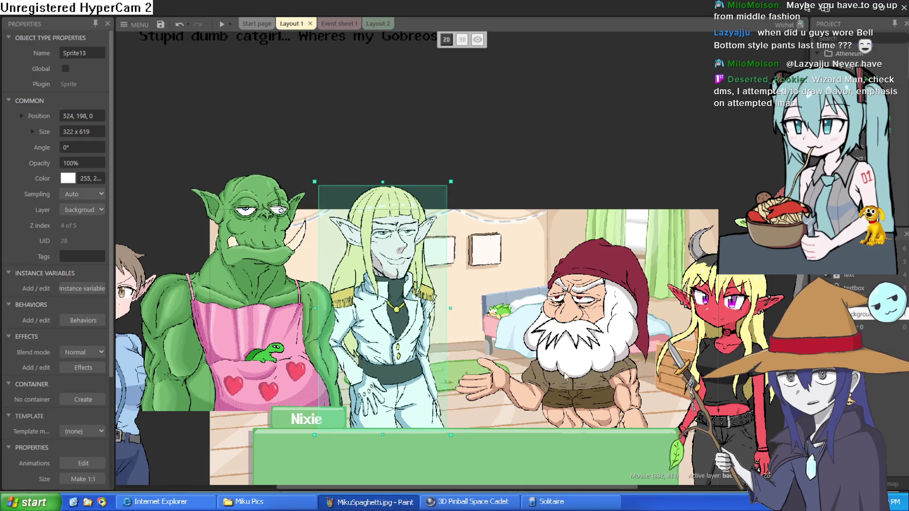
pyautogui.scroll(6, 492, 199)
pyautogui.scroll(-6, 493, 199)
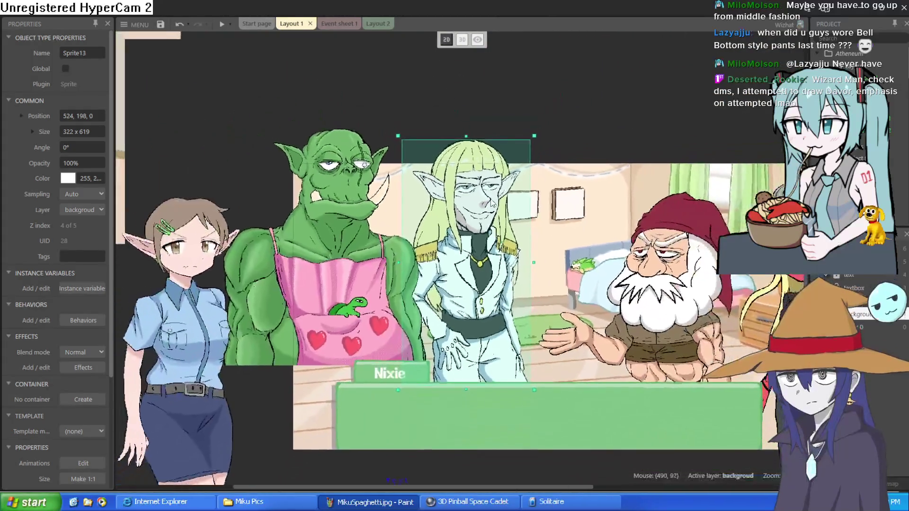
pyautogui.scroll(-1, 589, 214)
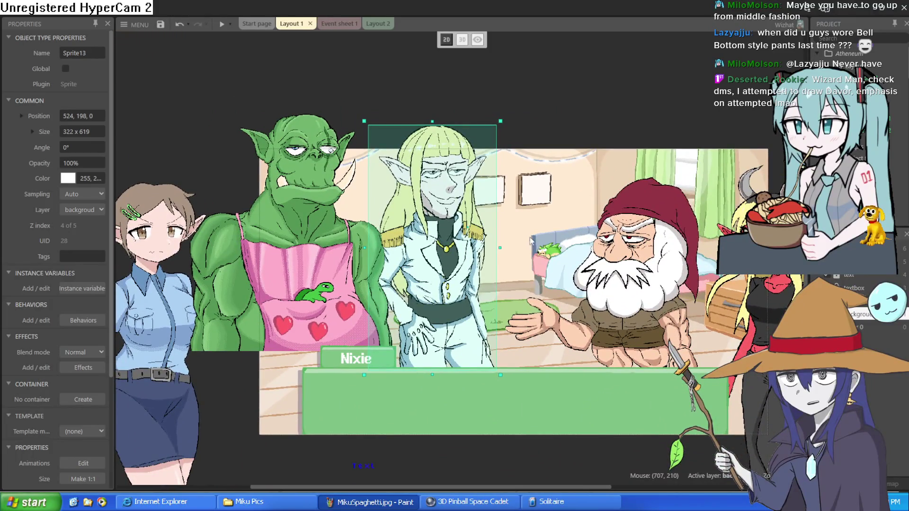
pyautogui.scroll(3, 480, 284)
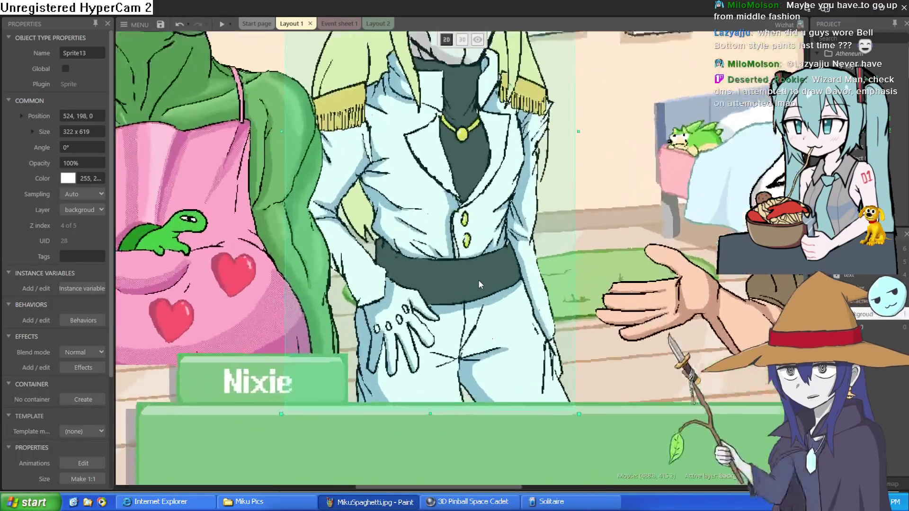
pyautogui.scroll(-3, 480, 283)
pyautogui.scroll(3, 602, 86)
pyautogui.click(602, 86)
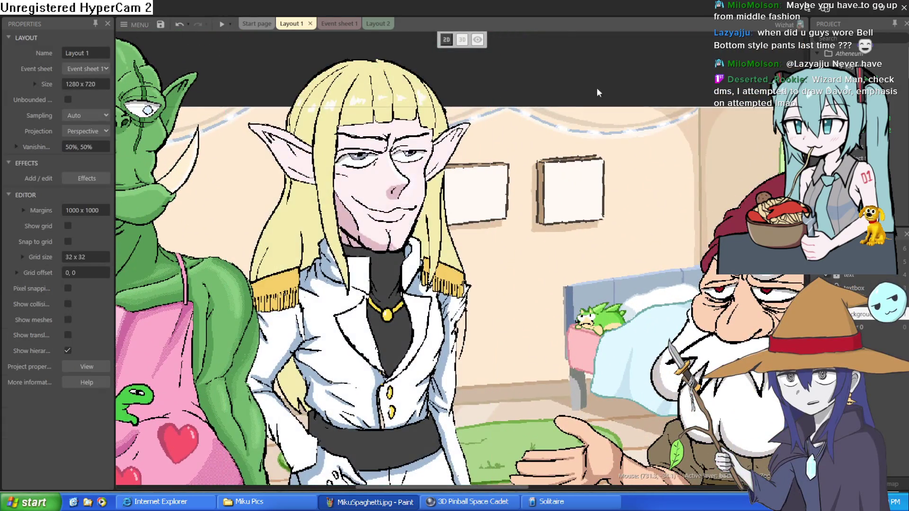
pyautogui.scroll(-2, 602, 86)
pyautogui.scroll(-2, 502, 273)
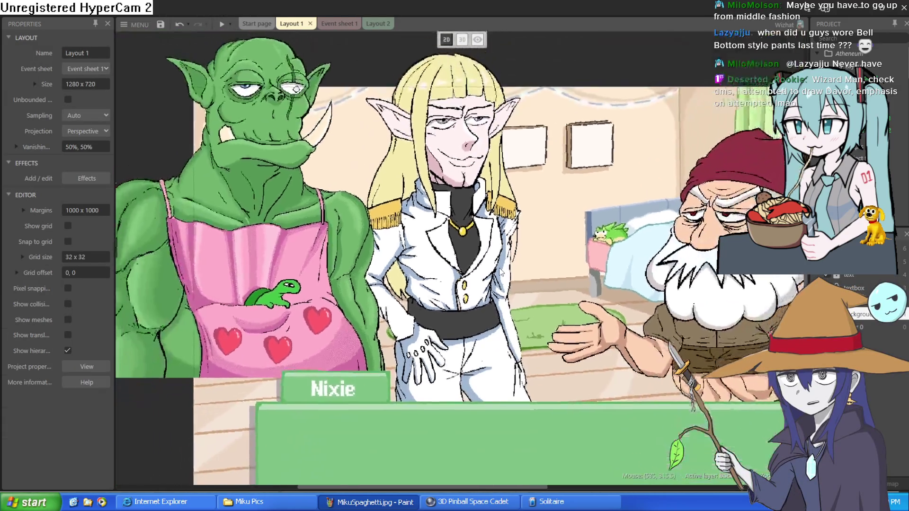
pyautogui.scroll(-1, 502, 273)
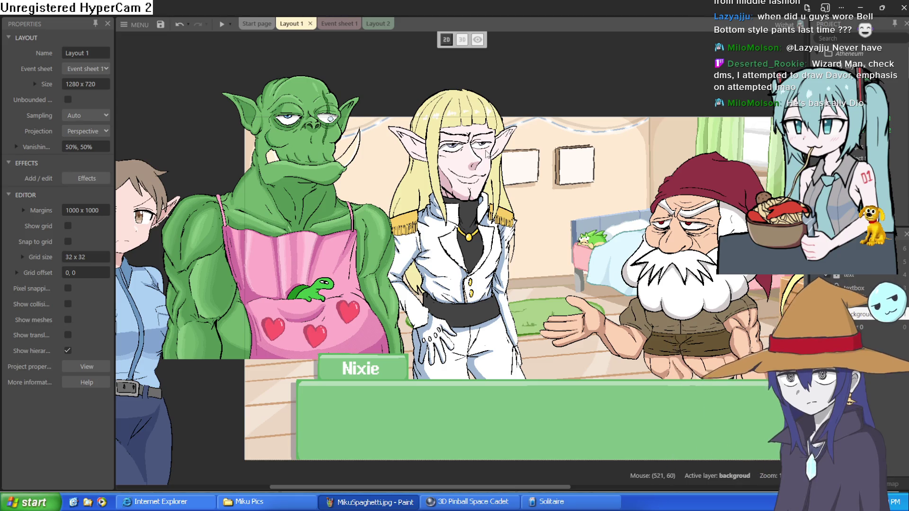
pyautogui.scroll(4, 475, 172)
pyautogui.scroll(-2, 475, 173)
pyautogui.scroll(2, 475, 173)
pyautogui.scroll(-1, 475, 173)
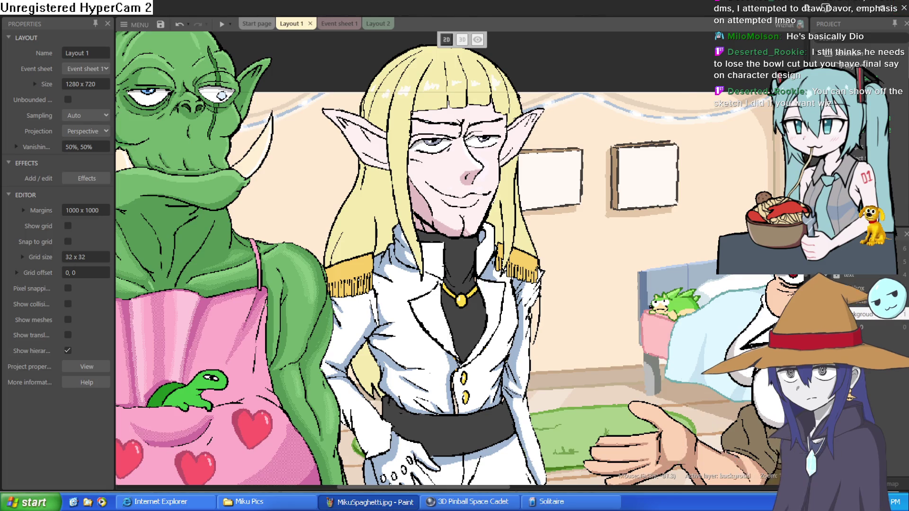
pyautogui.hotkey('alt', 'Tab')
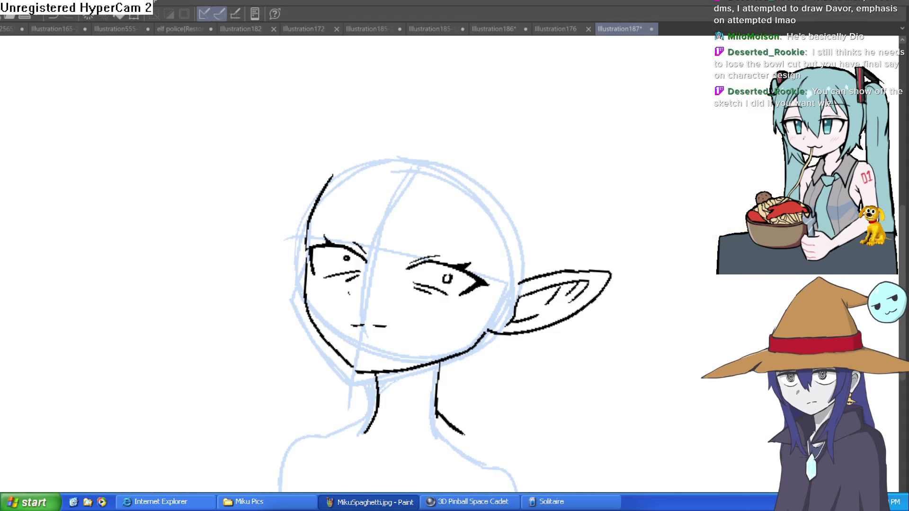
# Step: Ink long hair strands down both sides of the face, undoing the trial strokes
pyautogui.moveTo(385, 181)
pyautogui.mouseDown()
pyautogui.moveTo(391, 320)
pyautogui.moveTo(421, 191)
pyautogui.moveTo(404, 343)
pyautogui.mouseUp()
pyautogui.hotkey('ctrl', 'z')
pyautogui.hotkey('ctrl', 'z')
pyautogui.moveTo(424, 205)
pyautogui.mouseDown()
pyautogui.moveTo(410, 265)
pyautogui.moveTo(444, 194)
pyautogui.moveTo(476, 268)
pyautogui.mouseUp()
pyautogui.hotkey('ctrl', 'z')
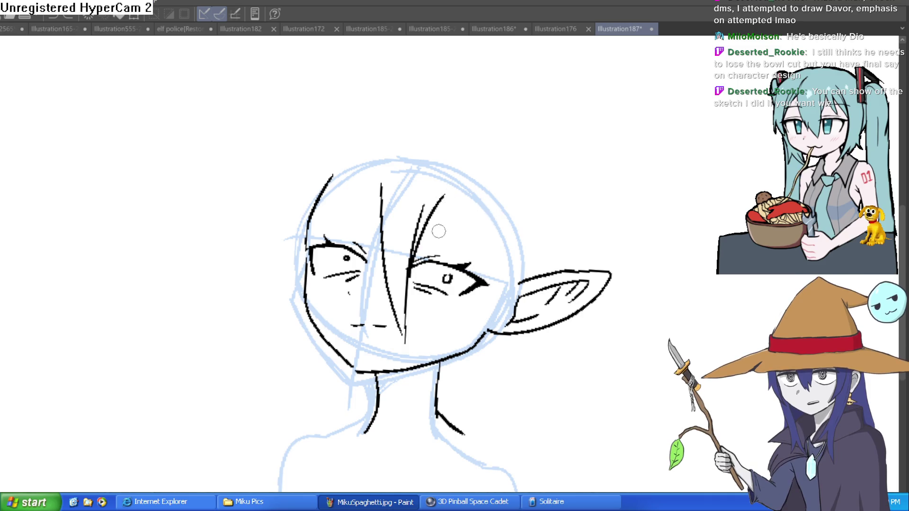
pyautogui.moveTo(499, 203)
pyautogui.mouseDown()
pyautogui.moveTo(428, 439)
pyautogui.moveTo(511, 279)
pyautogui.moveTo(516, 250)
pyautogui.mouseUp()
pyautogui.moveTo(298, 201)
pyautogui.mouseDown()
pyautogui.moveTo(294, 241)
pyautogui.moveTo(343, 435)
pyautogui.mouseUp()
pyautogui.moveTo(343, 435)
pyautogui.mouseDown()
pyautogui.moveTo(316, 365)
pyautogui.moveTo(305, 296)
pyautogui.mouseUp()
pyautogui.moveTo(344, 167); pyautogui.dragTo(307, 279)
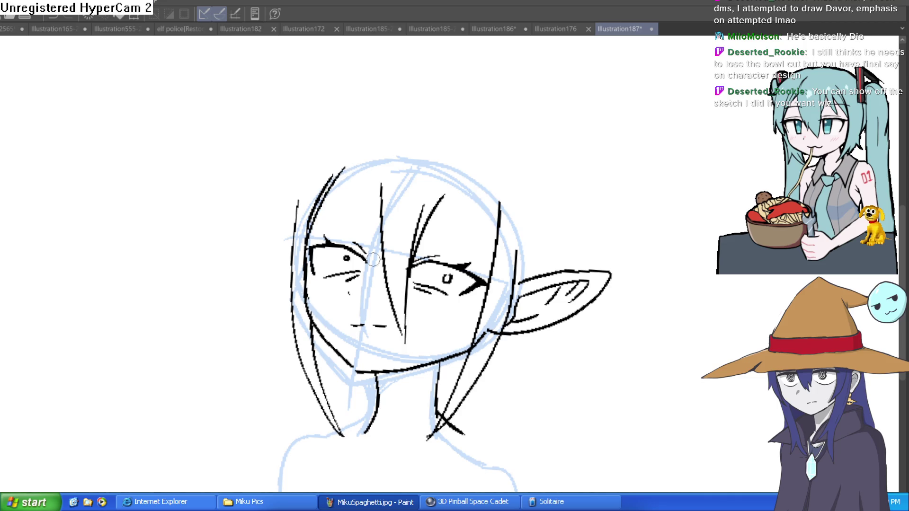
pyautogui.moveTo(383, 266); pyautogui.dragTo(368, 204)
pyautogui.hotkey('ctrl', 'z')
pyautogui.moveTo(381, 297)
pyautogui.mouseDown()
pyautogui.moveTo(363, 176)
pyautogui.moveTo(297, 247)
pyautogui.mouseUp()
pyautogui.moveTo(442, 195); pyautogui.dragTo(488, 284)
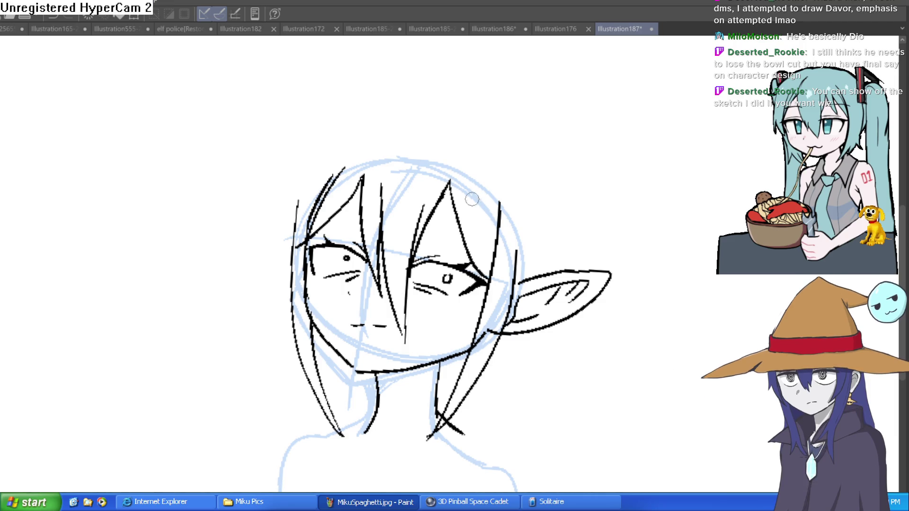
# Step: Draw the hair outline arcing over the crown and down the left side
pyautogui.moveTo(323, 141)
pyautogui.mouseDown()
pyautogui.moveTo(284, 195)
pyautogui.moveTo(260, 284)
pyautogui.mouseUp()
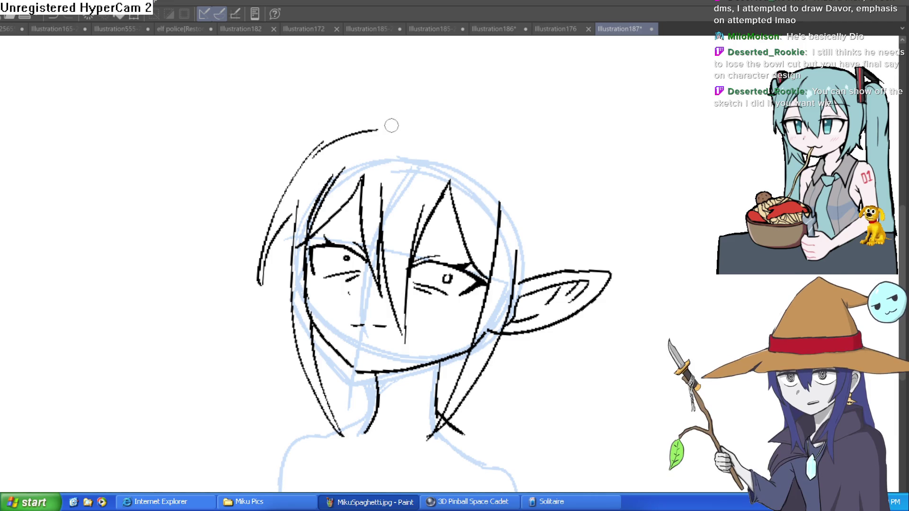
pyautogui.hotkey('ctrl', 'z')
pyautogui.hotkey('ctrl', 'z')
pyautogui.moveTo(425, 131)
pyautogui.mouseDown()
pyautogui.moveTo(272, 227)
pyautogui.moveTo(261, 286)
pyautogui.mouseUp()
pyautogui.hotkey('ctrl', 'z')
pyautogui.moveTo(419, 125); pyautogui.dragTo(260, 260)
pyautogui.moveTo(303, 206); pyautogui.dragTo(263, 258)
pyautogui.moveTo(416, 126); pyautogui.dragTo(432, 126)
pyautogui.moveTo(366, 134); pyautogui.dragTo(247, 283)
pyautogui.moveTo(290, 215); pyautogui.dragTo(251, 283)
pyautogui.moveTo(434, 129); pyautogui.dragTo(491, 145)
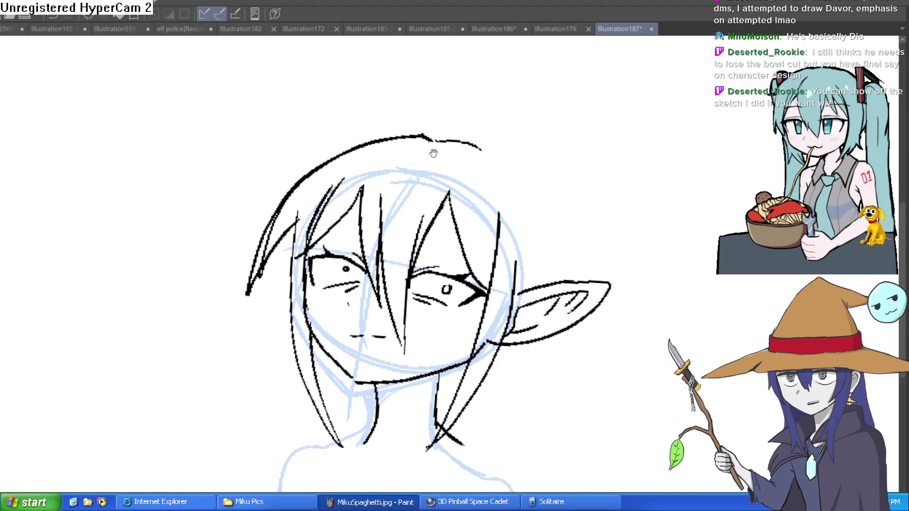
# Step: Draw a hooked ahoge curl on top of the head, redoing the failed attempts
pyautogui.scroll(3, 420, 158)
pyautogui.moveTo(427, 107)
pyautogui.mouseDown()
pyautogui.moveTo(364, 203)
pyautogui.moveTo(454, 126)
pyautogui.moveTo(419, 270)
pyautogui.moveTo(454, 115)
pyautogui.mouseUp()
pyautogui.scroll(-3, 455, 115)
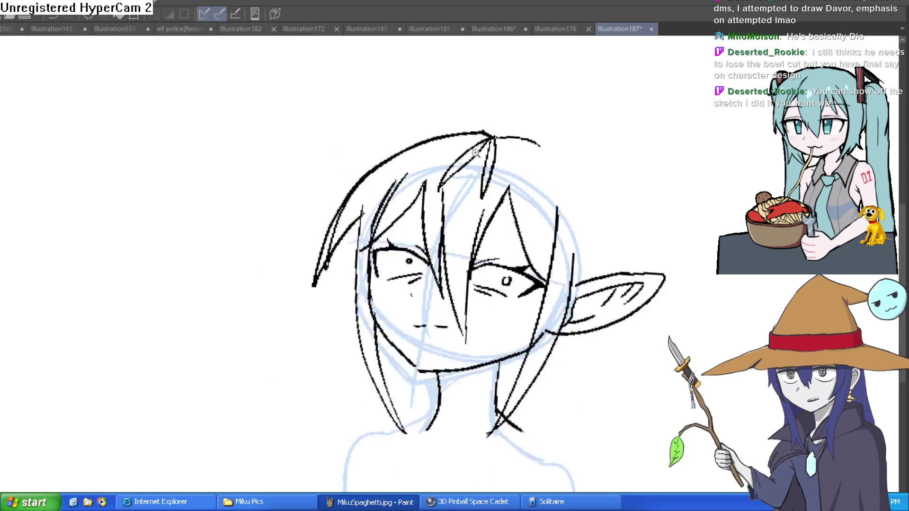
pyautogui.hotkey('ctrl', 'z')
pyautogui.hotkey('ctrl', 'z')
pyautogui.scroll(3, 520, 154)
pyautogui.scroll(-3, 519, 154)
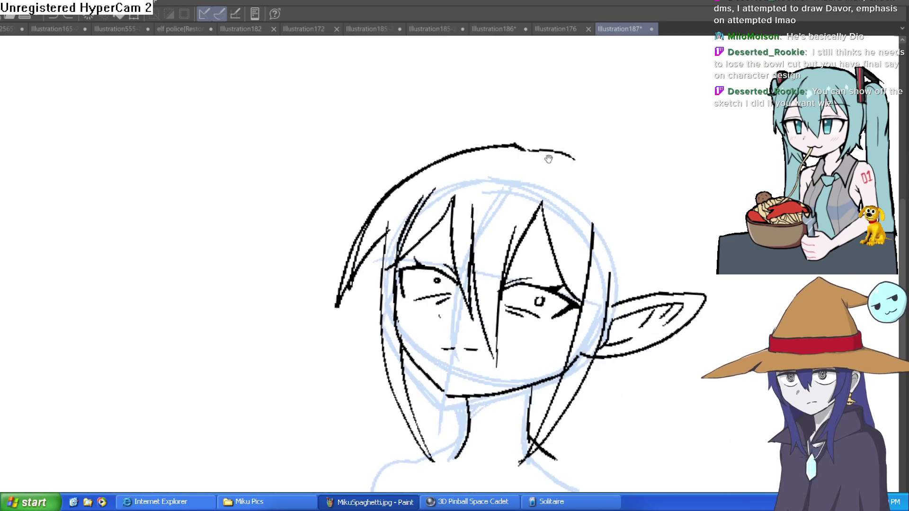
pyautogui.moveTo(454, 219)
pyautogui.mouseDown()
pyautogui.moveTo(416, 179)
pyautogui.moveTo(388, 189)
pyautogui.mouseUp()
pyautogui.moveTo(388, 189)
pyautogui.mouseDown()
pyautogui.moveTo(448, 225)
pyautogui.moveTo(526, 175)
pyautogui.moveTo(478, 213)
pyautogui.mouseUp()
pyautogui.moveTo(492, 198)
pyautogui.mouseDown()
pyautogui.moveTo(450, 229)
pyautogui.moveTo(386, 188)
pyautogui.moveTo(471, 208)
pyautogui.moveTo(456, 231)
pyautogui.moveTo(512, 163)
pyautogui.moveTo(480, 218)
pyautogui.moveTo(447, 235)
pyautogui.mouseUp()
pyautogui.hotkey('ctrl', 'z')
pyautogui.hotkey('ctrl', 'z')
pyautogui.hotkey('ctrl', 'z')
pyautogui.scroll(-3, 550, 205)
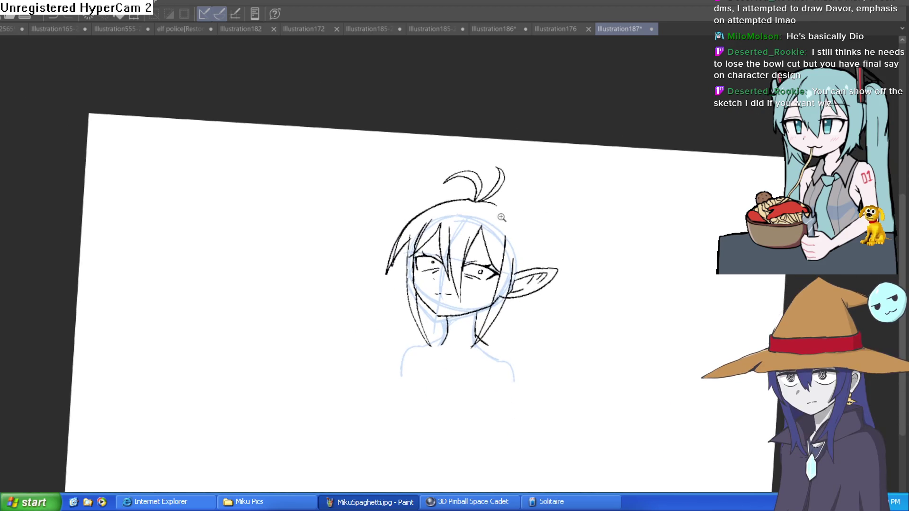
pyautogui.scroll(4, 501, 217)
pyautogui.hotkey('ctrl', 'z')
pyautogui.moveTo(447, 190)
pyautogui.mouseDown()
pyautogui.moveTo(521, 175)
pyautogui.moveTo(447, 189)
pyautogui.mouseUp()
pyautogui.scroll(-3, 550, 201)
pyautogui.scroll(2, 539, 206)
pyautogui.moveTo(519, 197); pyautogui.dragTo(511, 196)
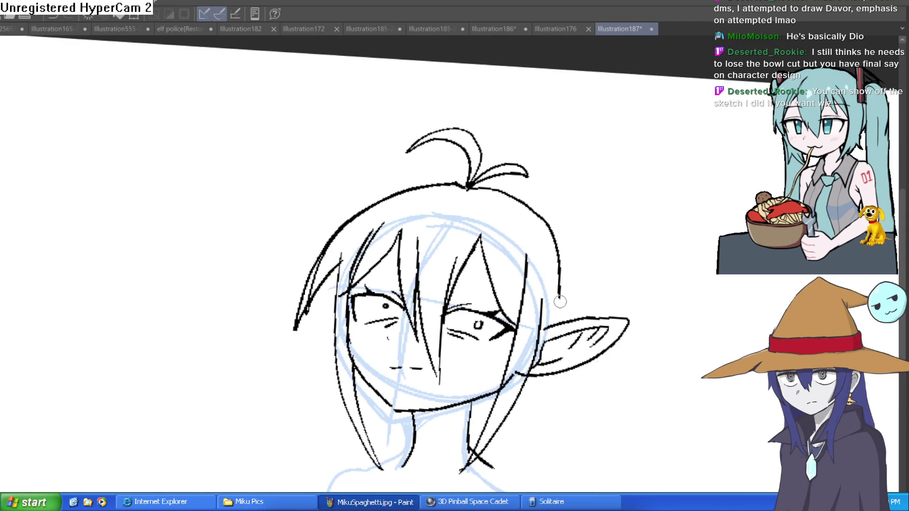
# Step: Extend the hair outline down the right side and discard a trial left-side stroke
pyautogui.moveTo(566, 245)
pyautogui.mouseDown()
pyautogui.moveTo(572, 301)
pyautogui.moveTo(497, 226)
pyautogui.mouseUp()
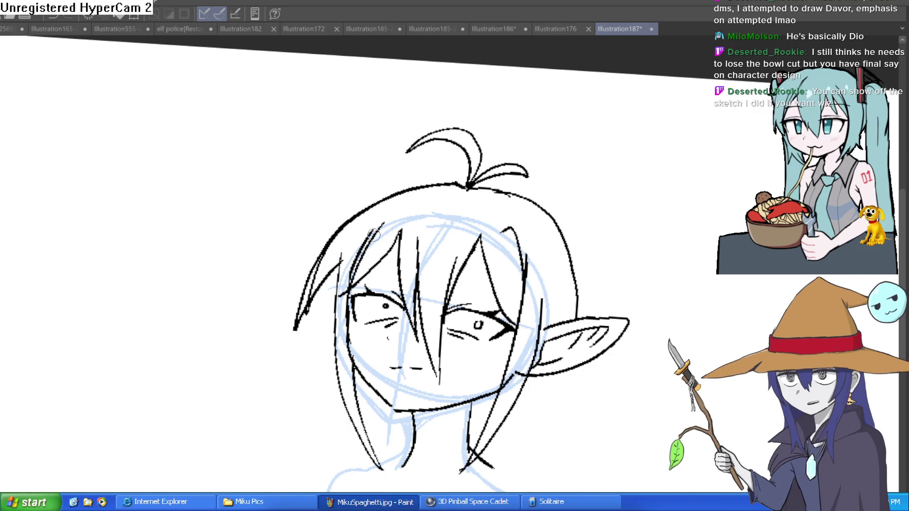
pyautogui.moveTo(400, 216); pyautogui.dragTo(348, 287)
pyautogui.hotkey('ctrl', 'z')
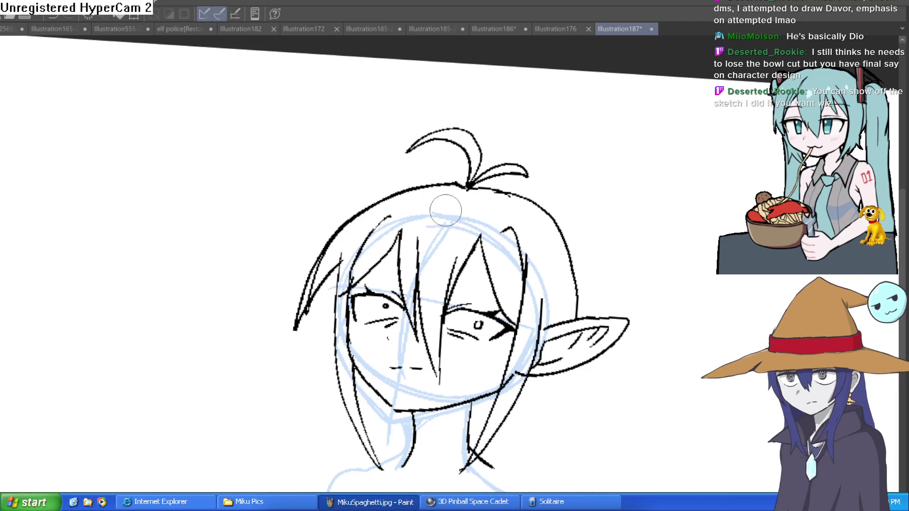
pyautogui.scroll(-2, 438, 211)
pyautogui.moveTo(564, 274)
pyautogui.mouseDown()
pyautogui.moveTo(537, 253)
pyautogui.moveTo(552, 229)
pyautogui.moveTo(567, 270)
pyautogui.mouseUp()
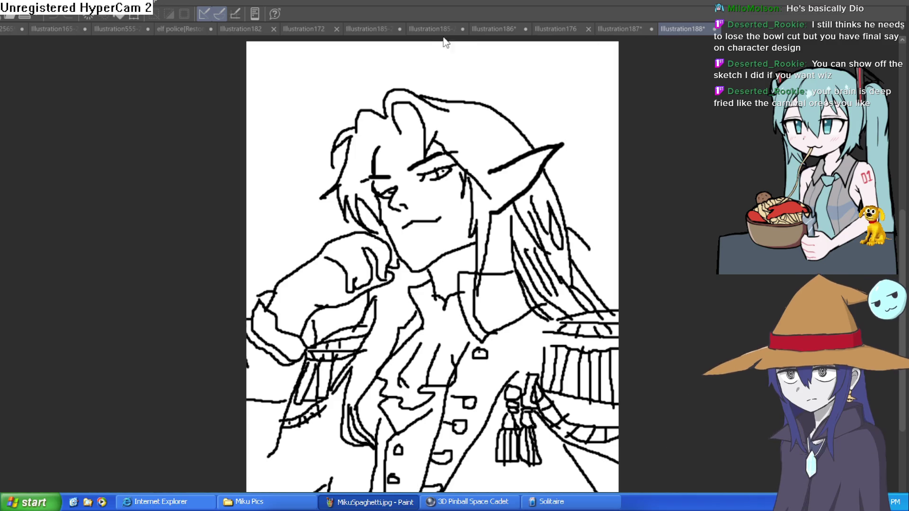
# Step: Reorder the Illustration188 tab, then bring up the coloured elf illustration
pyautogui.moveTo(350, 38); pyautogui.dragTo(351, 37)
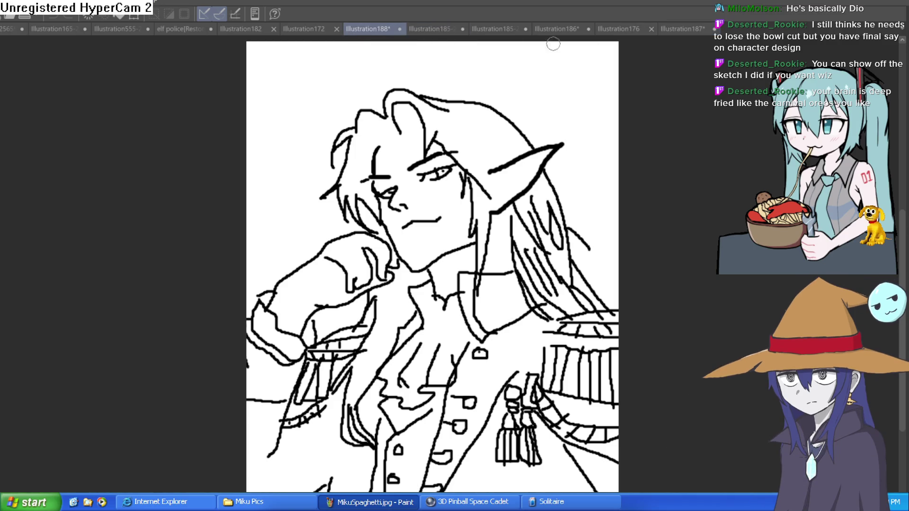
pyautogui.click(432, 29)
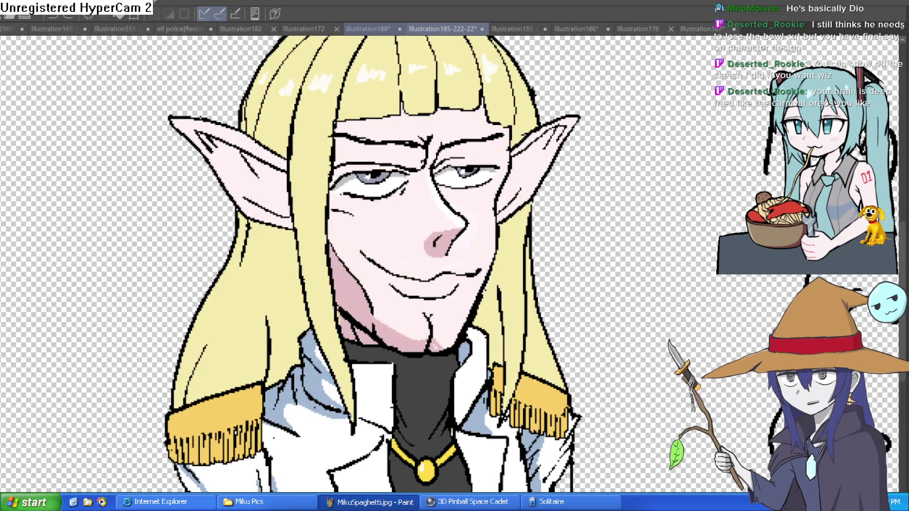
# Step: Split the canvas to show the line sketch beside the bowl-cut elf illustration
pyautogui.moveTo(367, 28); pyautogui.dragTo(142, 237)
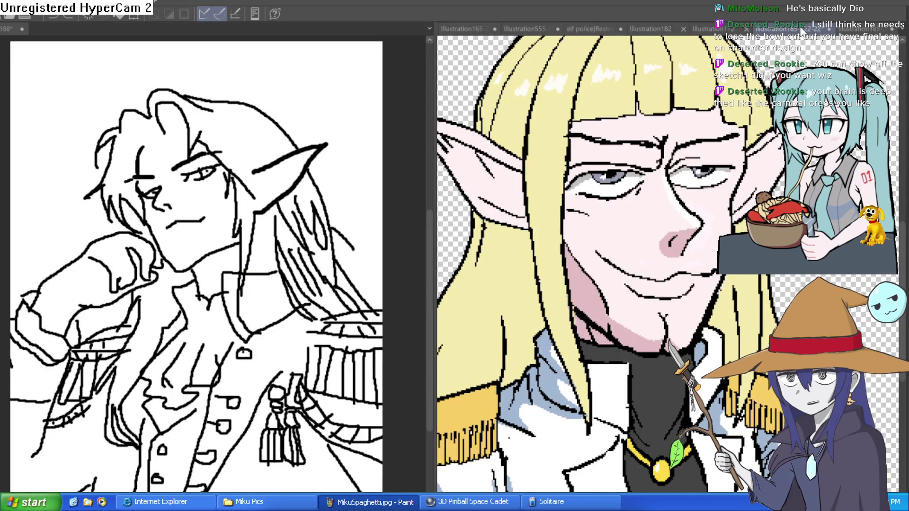
pyautogui.click(857, 29)
pyautogui.moveTo(648, 277)
pyautogui.mouseDown()
pyautogui.moveTo(738, 298)
pyautogui.moveTo(676, 234)
pyautogui.mouseUp()
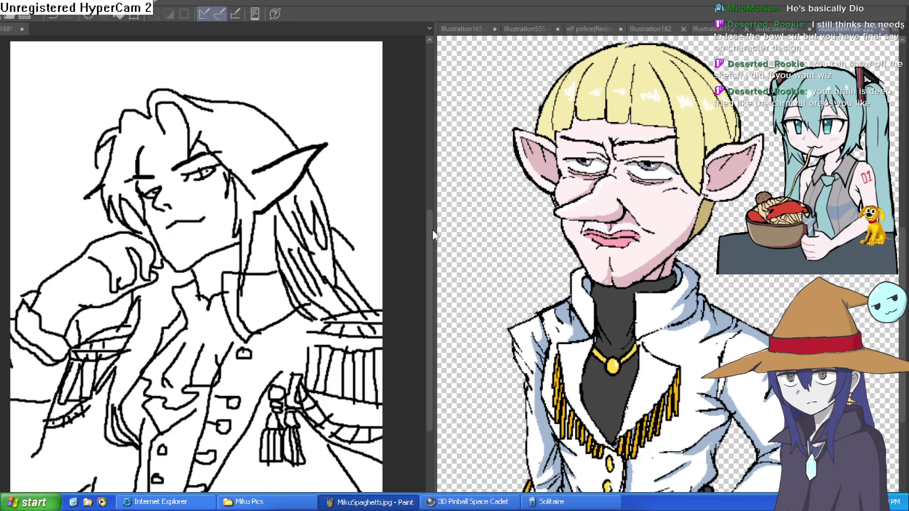
# Step: Widen the elf pane and pan to the 'High Fashion Gobbuchi' notes
pyautogui.moveTo(436, 233); pyautogui.dragTo(353, 216)
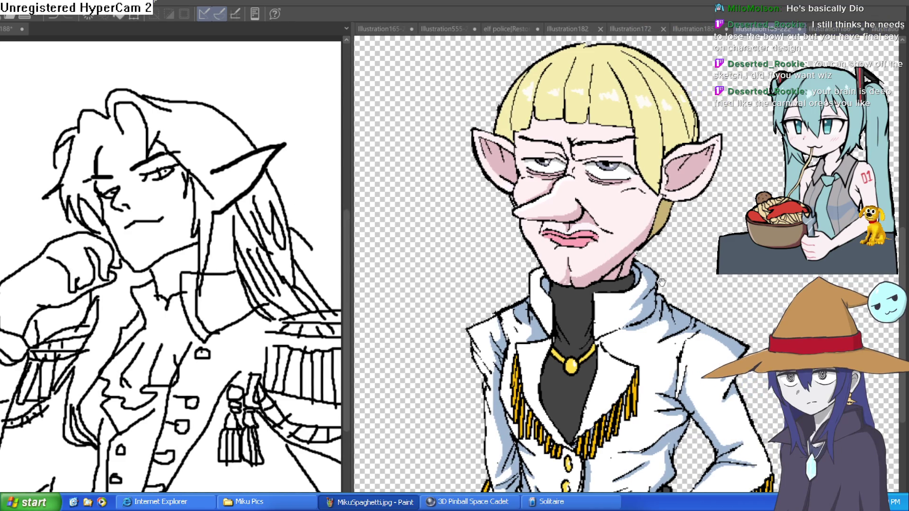
pyautogui.scroll(-4, 661, 282)
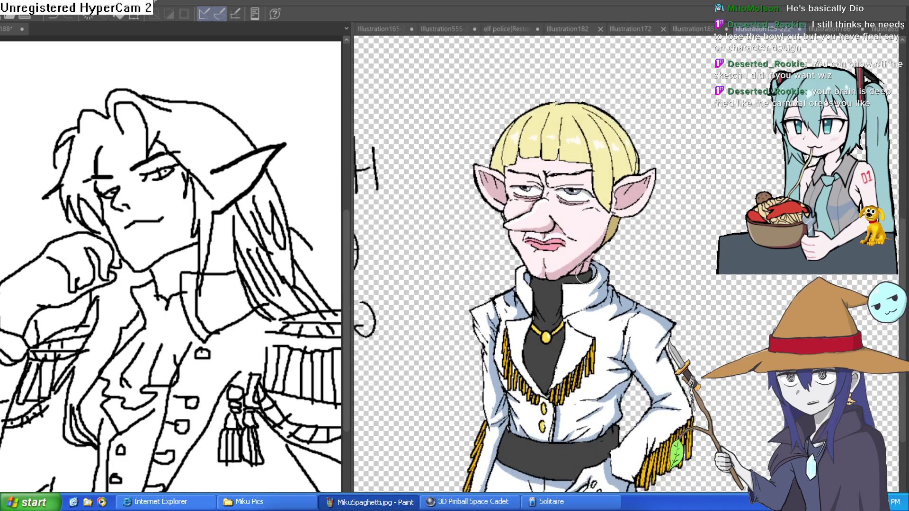
pyautogui.scroll(1, 584, 274)
pyautogui.moveTo(668, 224)
pyautogui.mouseDown()
pyautogui.moveTo(900, 222)
pyautogui.moveTo(634, 223)
pyautogui.moveTo(421, 140)
pyautogui.moveTo(412, 185)
pyautogui.mouseUp()
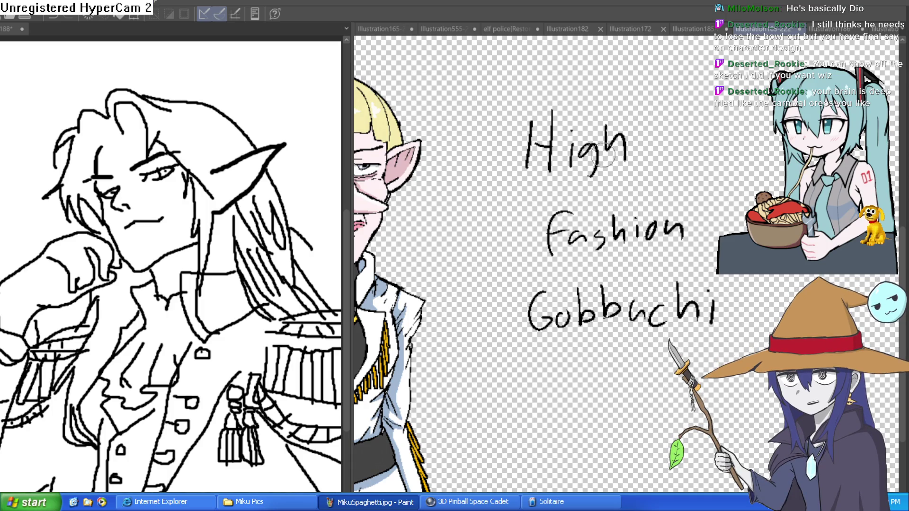
# Step: Centre the bowl-cut elf, flip the view horizontally, and switch to the long-haired elf
pyautogui.moveTo(603, 156)
pyautogui.mouseDown()
pyautogui.moveTo(826, 137)
pyautogui.moveTo(820, 154)
pyautogui.mouseUp()
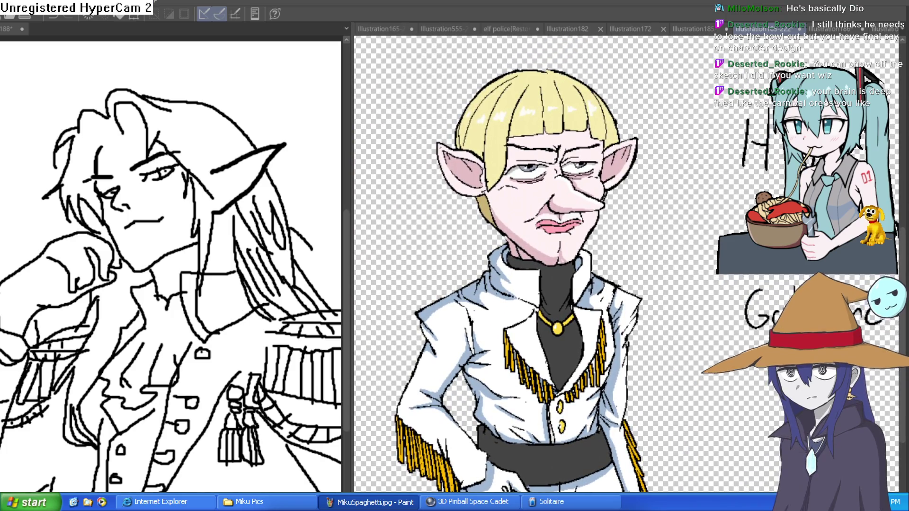
pyautogui.press('h')
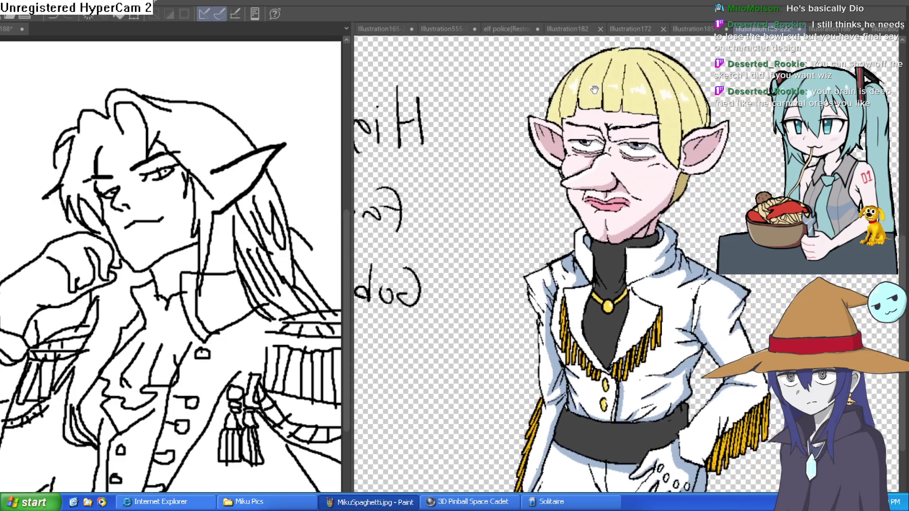
pyautogui.click(692, 29)
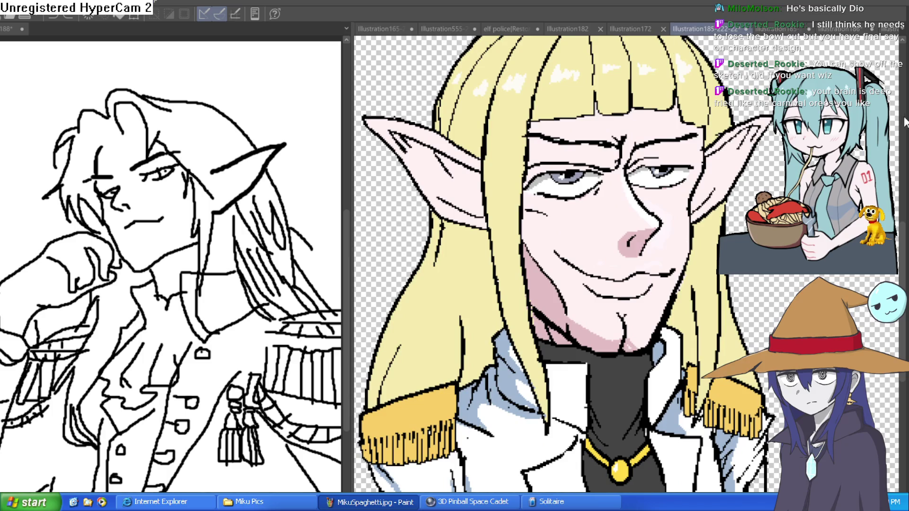
# Step: Mirror the long-haired elf, zoom to his face, and paint pale pink over the forehead bangs
pyautogui.press('h')
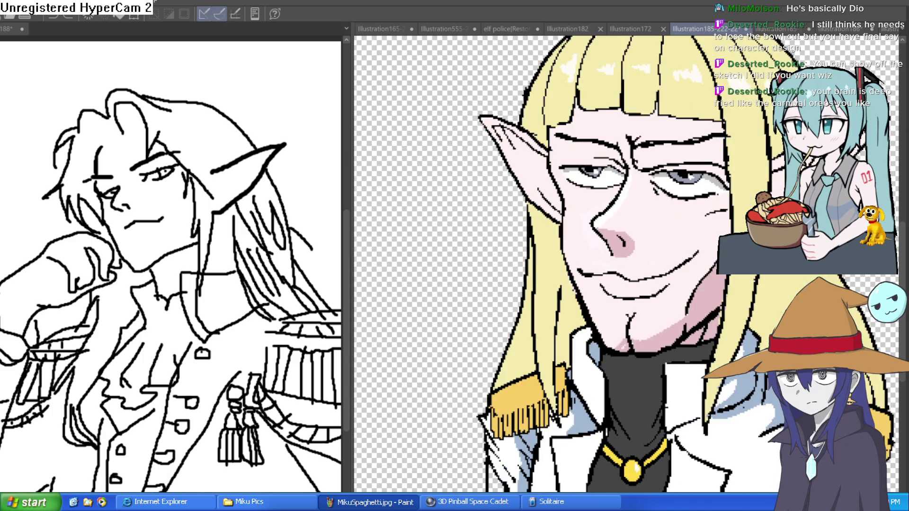
pyautogui.moveTo(715, 144); pyautogui.dragTo(617, 129)
pyautogui.scroll(-2, 615, 126)
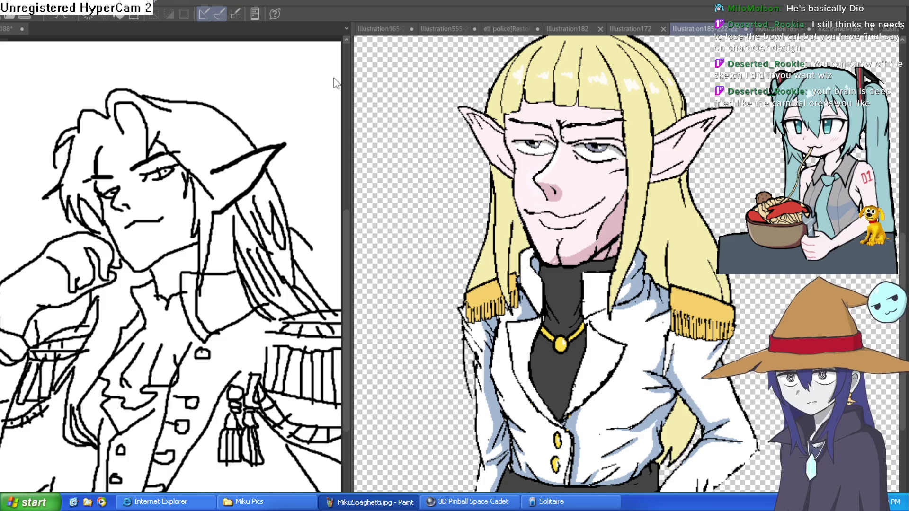
pyautogui.scroll(3, 563, 109)
pyautogui.scroll(1, 594, 177)
pyautogui.moveTo(595, 178)
pyautogui.mouseDown()
pyautogui.moveTo(563, 209)
pyautogui.moveTo(540, 216)
pyautogui.mouseUp()
pyautogui.scroll(1, 459, 202)
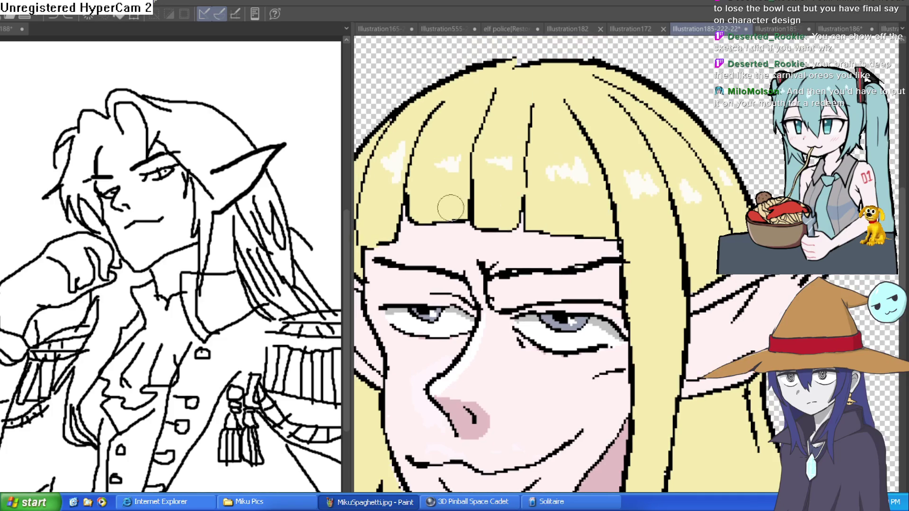
pyautogui.scroll(1, 397, 240)
pyautogui.moveTo(432, 205)
pyautogui.mouseDown()
pyautogui.moveTo(454, 151)
pyautogui.moveTo(452, 213)
pyautogui.moveTo(457, 171)
pyautogui.moveTo(510, 127)
pyautogui.moveTo(494, 157)
pyautogui.moveTo(487, 210)
pyautogui.moveTo(523, 124)
pyautogui.moveTo(516, 110)
pyautogui.moveTo(541, 86)
pyautogui.moveTo(648, 104)
pyautogui.moveTo(672, 213)
pyautogui.moveTo(643, 114)
pyautogui.moveTo(515, 88)
pyautogui.moveTo(592, 62)
pyautogui.moveTo(537, 68)
pyautogui.moveTo(552, 84)
pyautogui.moveTo(511, 176)
pyautogui.moveTo(480, 199)
pyautogui.moveTo(447, 158)
pyautogui.moveTo(504, 89)
pyautogui.moveTo(532, 130)
pyautogui.moveTo(538, 205)
pyautogui.moveTo(559, 209)
pyautogui.moveTo(554, 129)
pyautogui.moveTo(544, 129)
pyautogui.moveTo(565, 76)
pyautogui.moveTo(608, 66)
pyautogui.moveTo(651, 111)
pyautogui.moveTo(671, 203)
pyautogui.moveTo(626, 206)
pyautogui.moveTo(603, 169)
pyautogui.moveTo(568, 194)
pyautogui.moveTo(559, 125)
pyautogui.mouseUp()
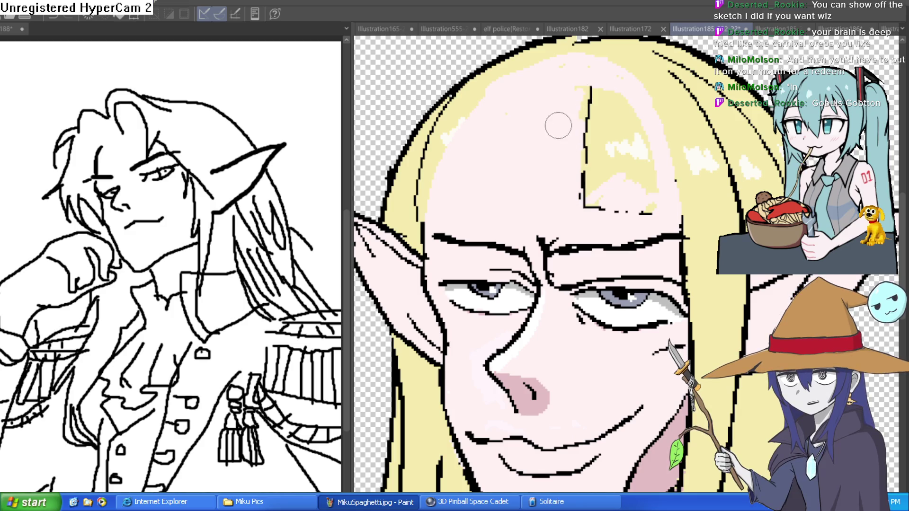
# Step: Cover the central hair line and yellow forehead highlights with skin pink, adding a top hairline
pyautogui.moveTo(582, 61)
pyautogui.mouseDown()
pyautogui.moveTo(593, 142)
pyautogui.moveTo(574, 213)
pyautogui.moveTo(592, 205)
pyautogui.mouseUp()
pyautogui.moveTo(611, 125)
pyautogui.mouseDown()
pyautogui.moveTo(623, 114)
pyautogui.moveTo(632, 120)
pyautogui.moveTo(648, 158)
pyautogui.moveTo(640, 214)
pyautogui.moveTo(645, 207)
pyautogui.mouseUp()
pyautogui.moveTo(669, 178)
pyautogui.mouseDown()
pyautogui.moveTo(613, 115)
pyautogui.moveTo(656, 164)
pyautogui.mouseUp()
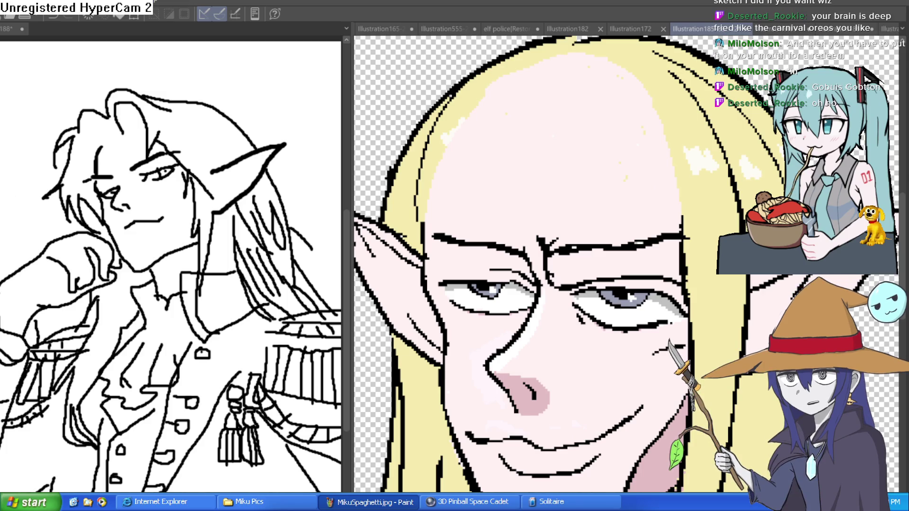
pyautogui.moveTo(685, 184); pyautogui.dragTo(668, 222)
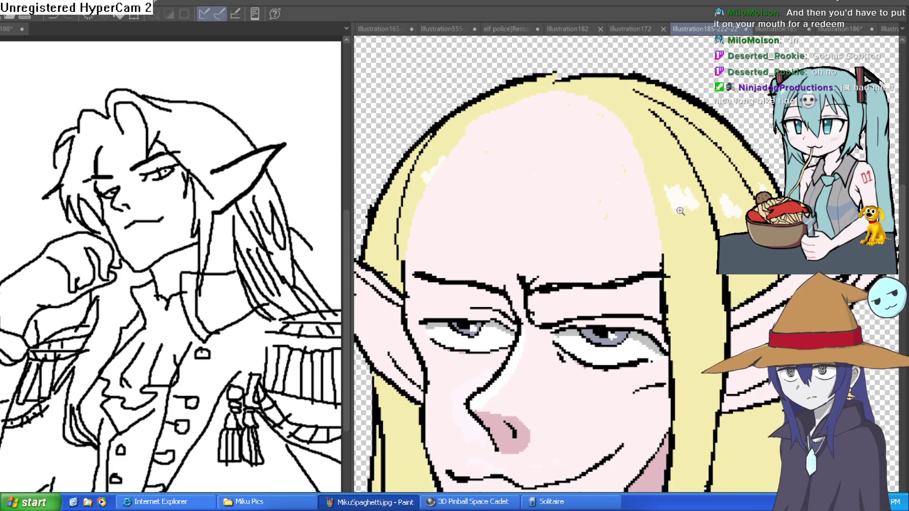
pyautogui.moveTo(662, 259); pyautogui.dragTo(628, 151)
pyautogui.hotkey('ctrl', 'z')
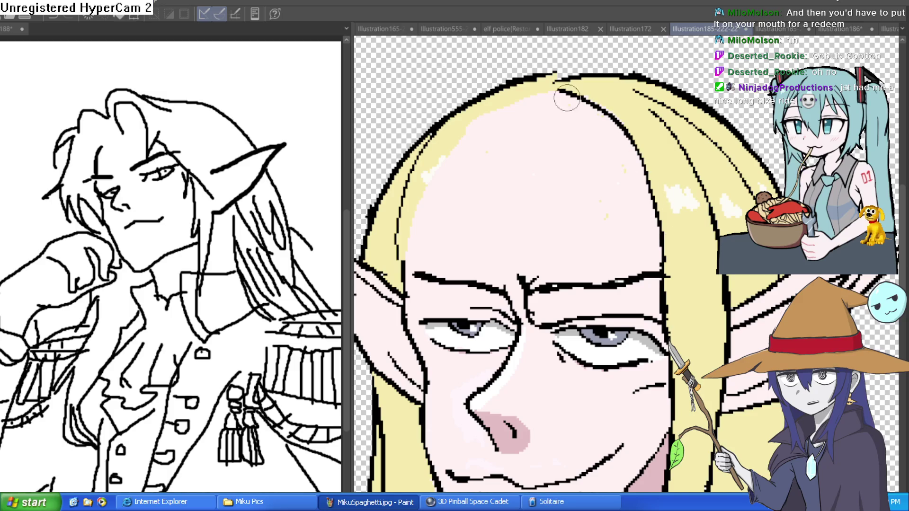
pyautogui.moveTo(568, 97); pyautogui.dragTo(500, 108)
# Step: Zoom out to review the whole figure, then zoom back in on the face
pyautogui.hotkey('ctrl', '0')
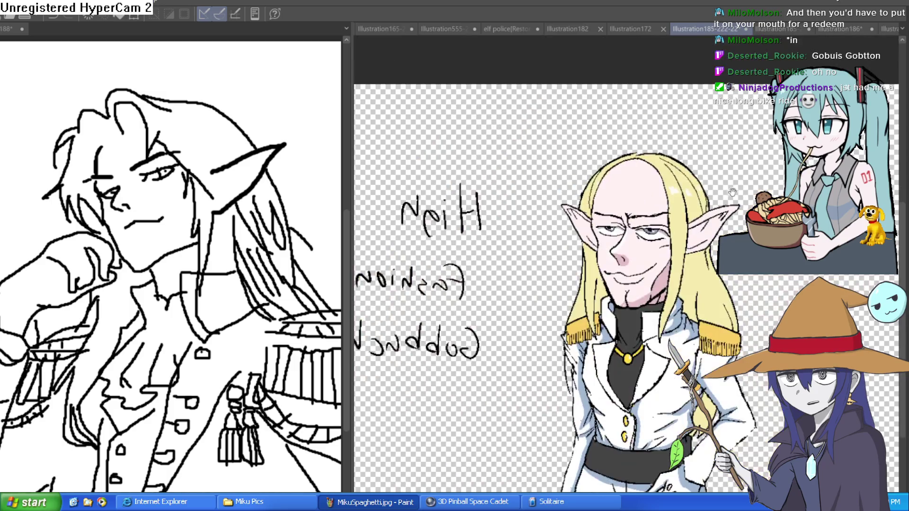
pyautogui.moveTo(728, 184); pyautogui.dragTo(720, 177)
pyautogui.moveTo(666, 172); pyautogui.dragTo(666, 201)
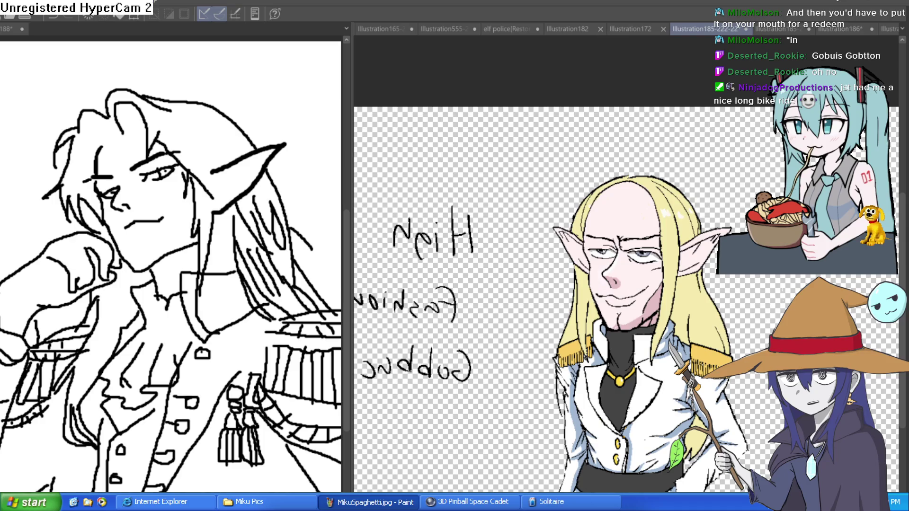
pyautogui.click(580, 211)
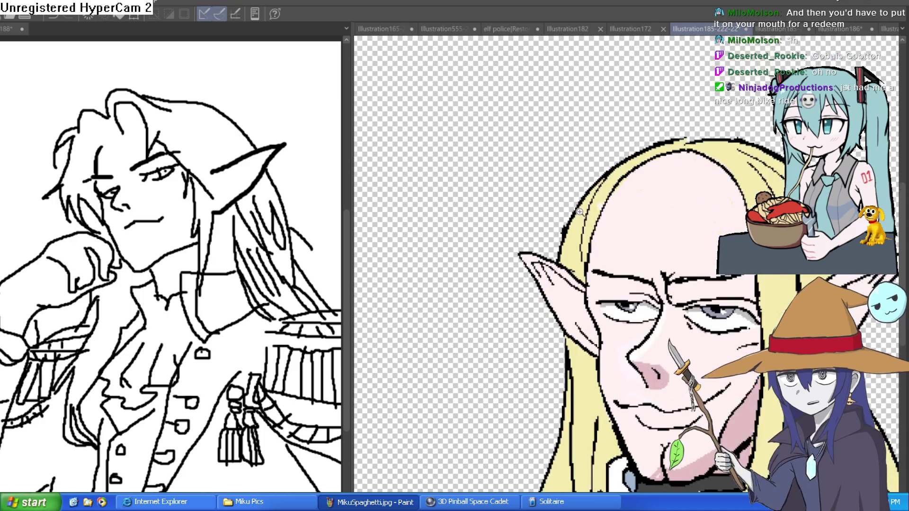
pyautogui.moveTo(606, 228)
pyautogui.mouseDown()
pyautogui.moveTo(474, 216)
pyautogui.moveTo(574, 191)
pyautogui.mouseUp()
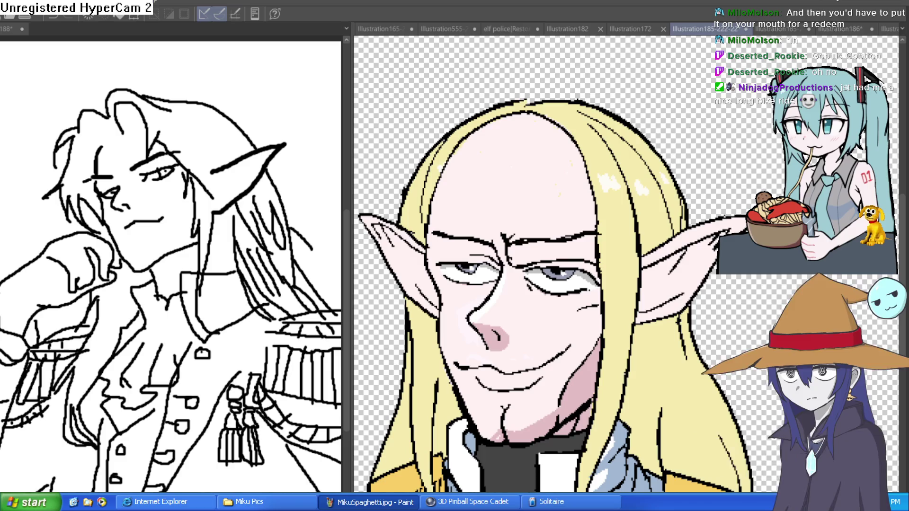
pyautogui.scroll(2, 478, 147)
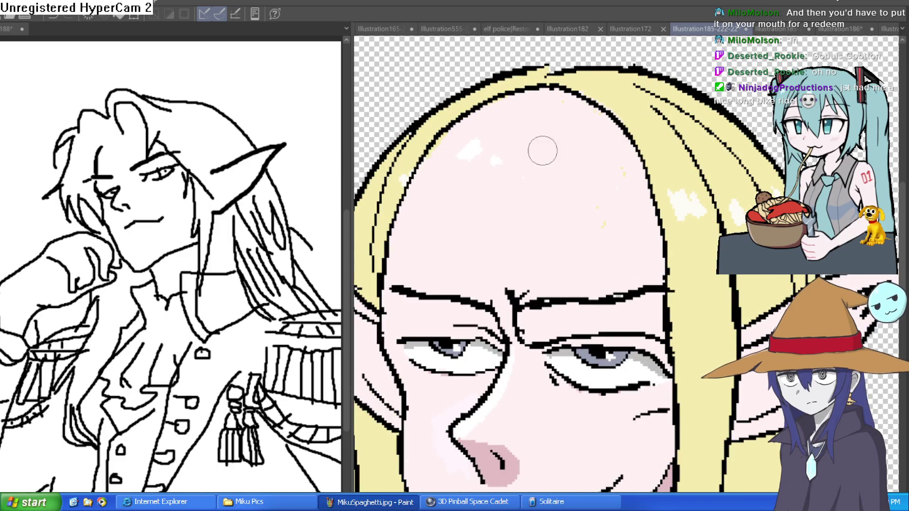
pyautogui.scroll(-2, 707, 174)
pyautogui.moveTo(751, 193); pyautogui.dragTo(715, 161)
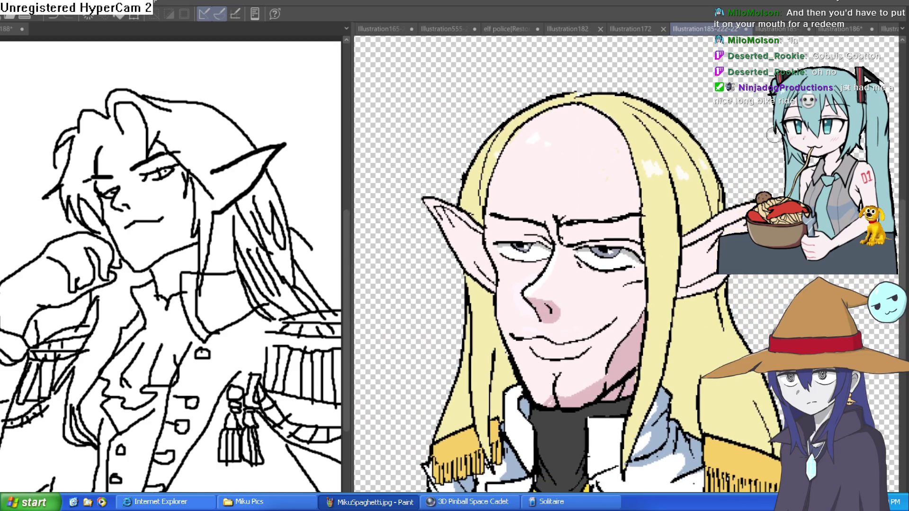
pyautogui.moveTo(773, 142); pyautogui.dragTo(755, 174)
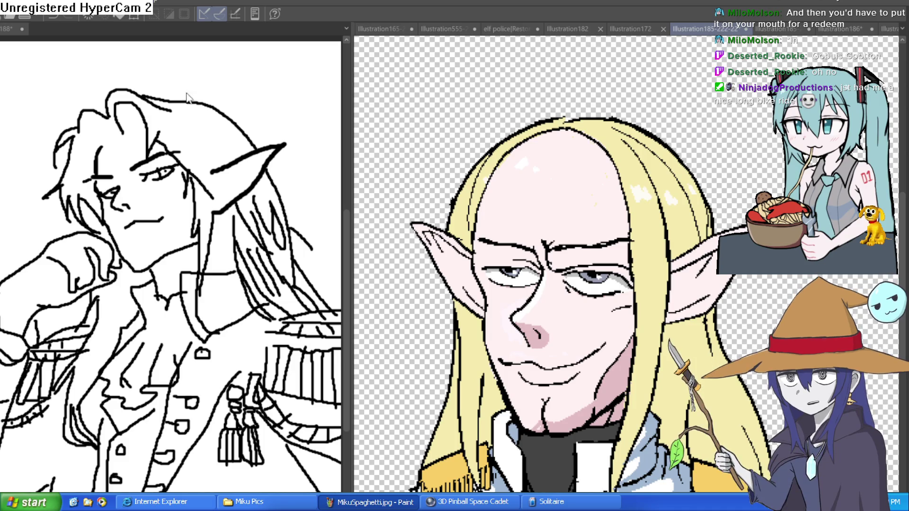
pyautogui.scroll(-4, 689, 160)
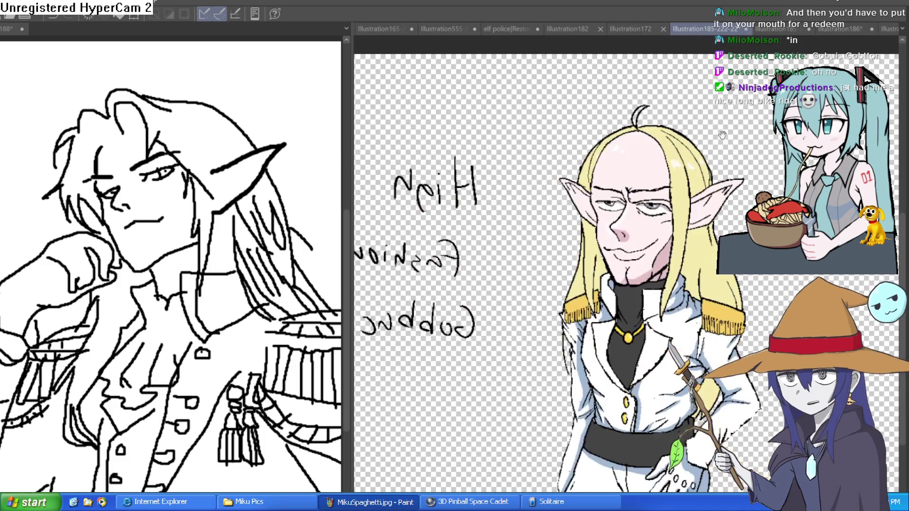
# Step: Zoom in and draw the ahoge and thin hair strands across the forehead
pyautogui.click(564, 166)
pyautogui.moveTo(577, 48); pyautogui.dragTo(680, 202)
pyautogui.moveTo(593, 65)
pyautogui.mouseDown()
pyautogui.moveTo(700, 213)
pyautogui.moveTo(662, 147)
pyautogui.moveTo(595, 66)
pyautogui.mouseUp()
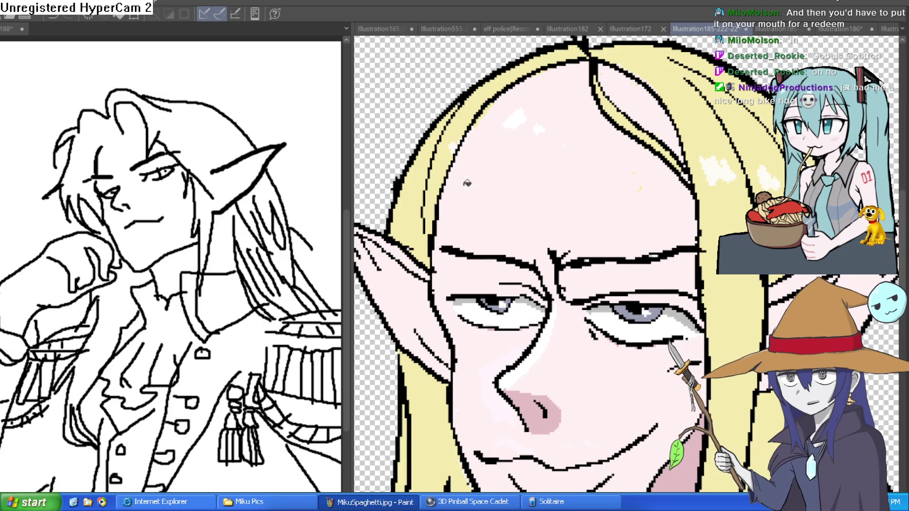
# Step: Tilt the canvas view, straighten it back upright, and zoom out to review
pyautogui.press('^')
pyautogui.press('^')
pyautogui.press('^')
pyautogui.press('^')
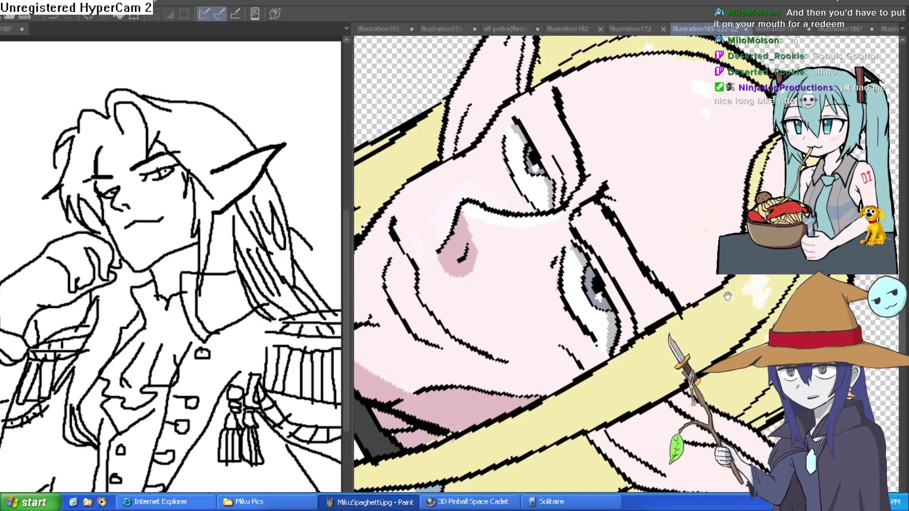
pyautogui.press('-')
pyautogui.press('-')
pyautogui.press('-')
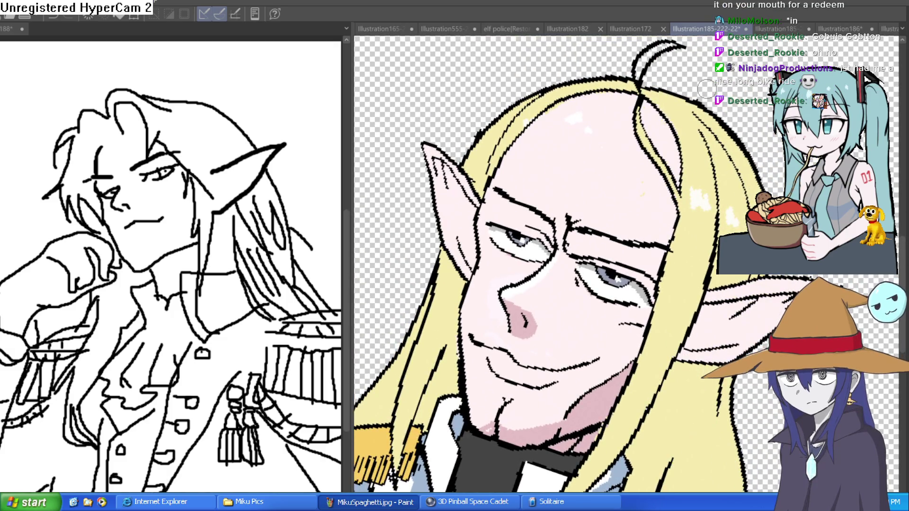
pyautogui.press('-')
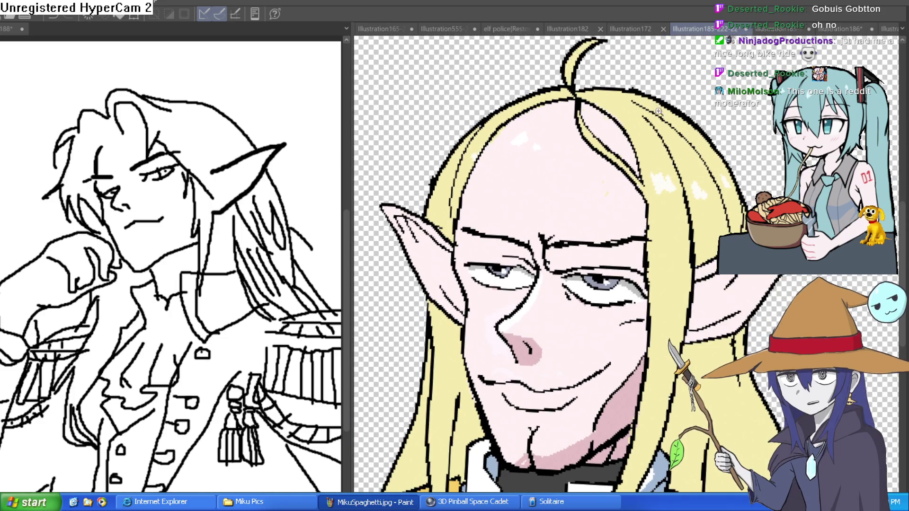
pyautogui.scroll(-3, 689, 136)
pyautogui.moveTo(689, 136)
pyautogui.mouseDown()
pyautogui.moveTo(668, 154)
pyautogui.moveTo(637, 145)
pyautogui.moveTo(643, 167)
pyautogui.moveTo(600, 165)
pyautogui.mouseUp()
pyautogui.scroll(3, 560, 170)
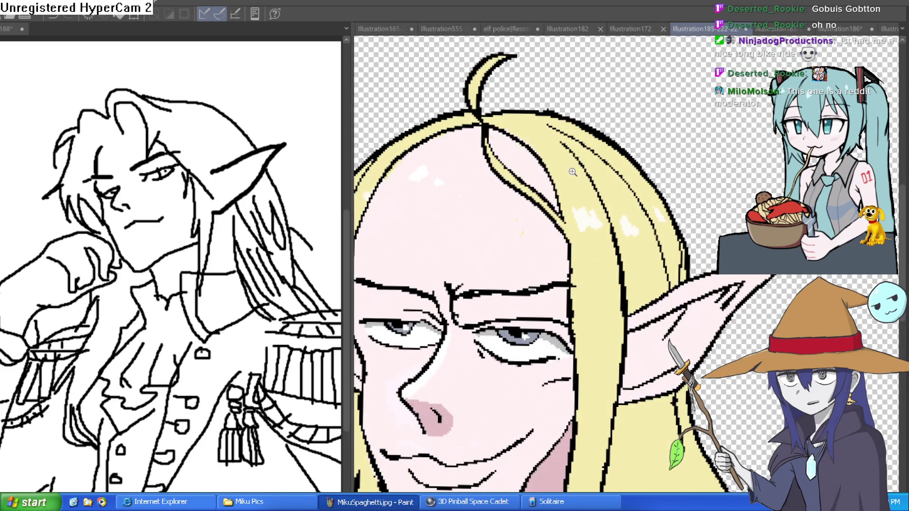
pyautogui.scroll(-1, 563, 181)
pyautogui.scroll(-1, 564, 181)
pyautogui.scroll(-3, 665, 144)
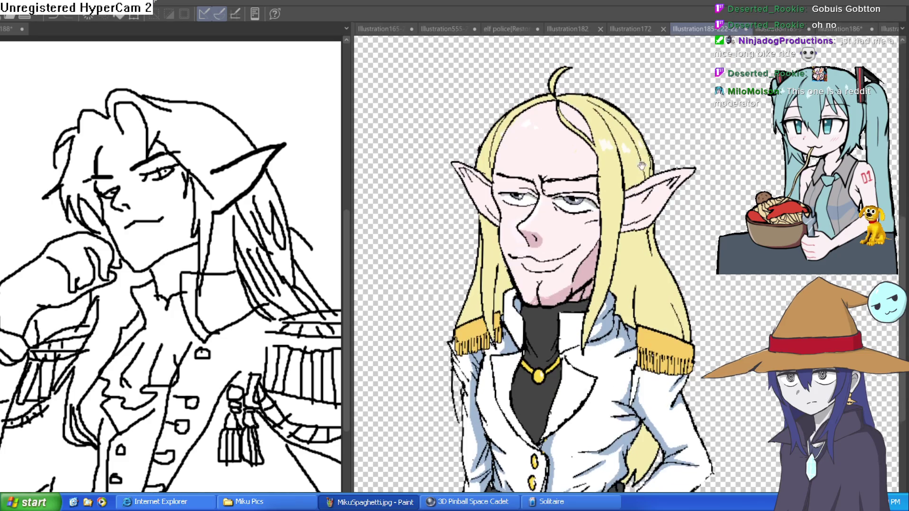
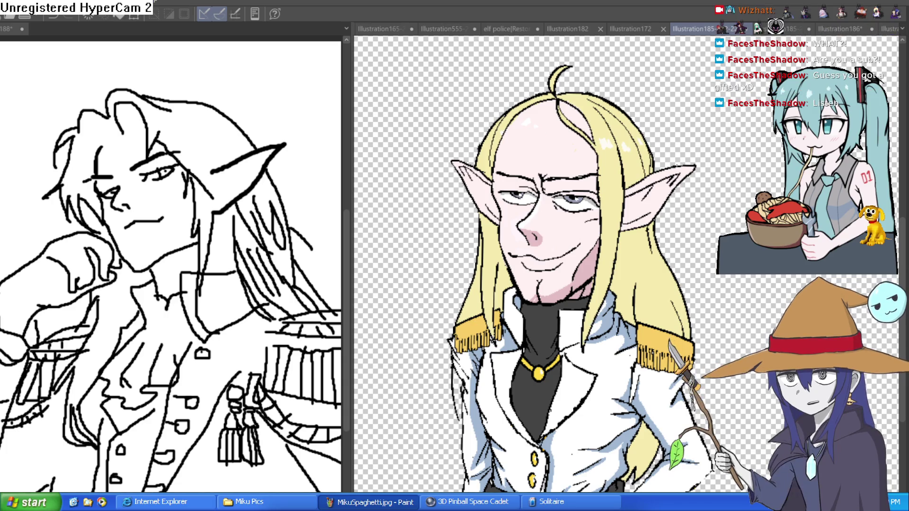
# Step: Review the earlier blunt-bangs elf version for reference
pyautogui.click(304, 172)
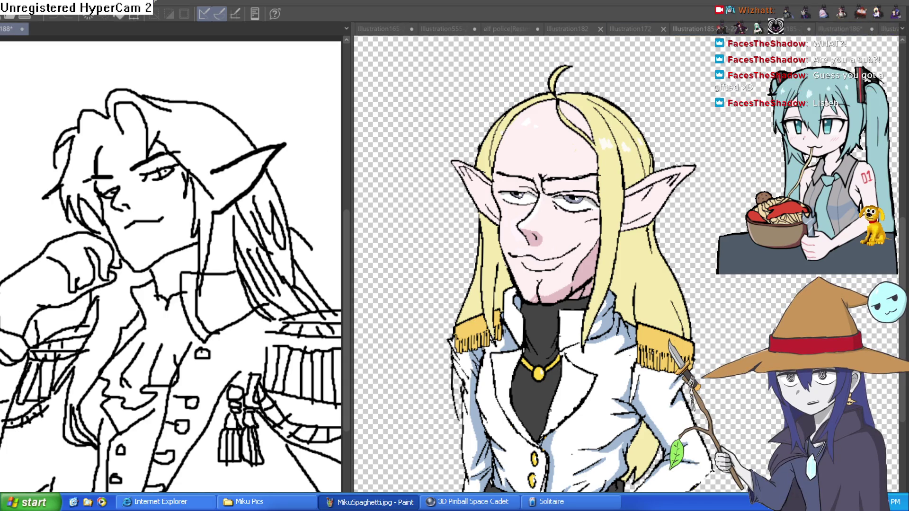
pyautogui.click(700, 28)
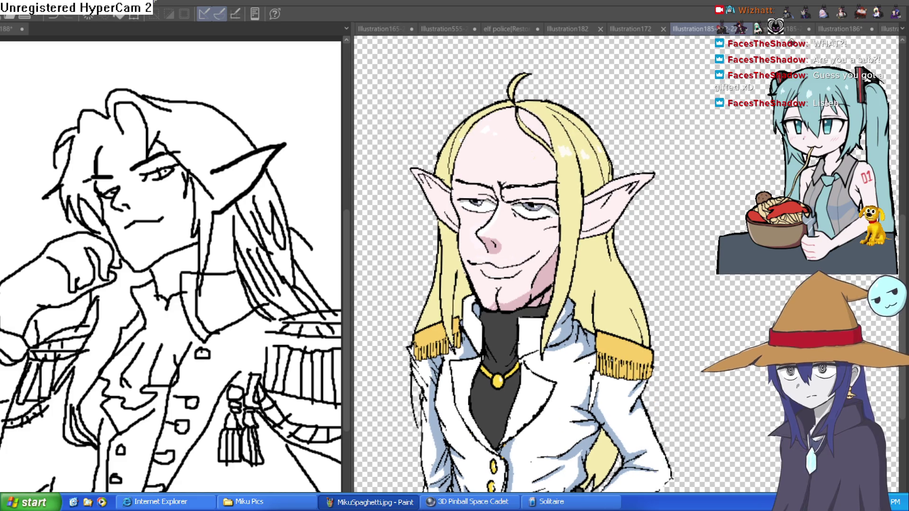
pyautogui.click(784, 29)
pyautogui.moveTo(752, 144)
pyautogui.mouseDown()
pyautogui.moveTo(734, 154)
pyautogui.moveTo(672, 151)
pyautogui.mouseUp()
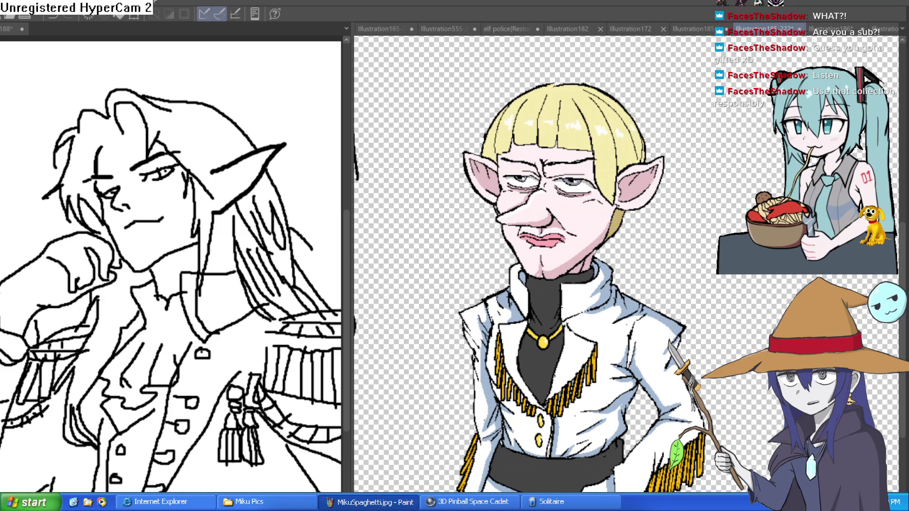
pyautogui.scroll(2, 684, 167)
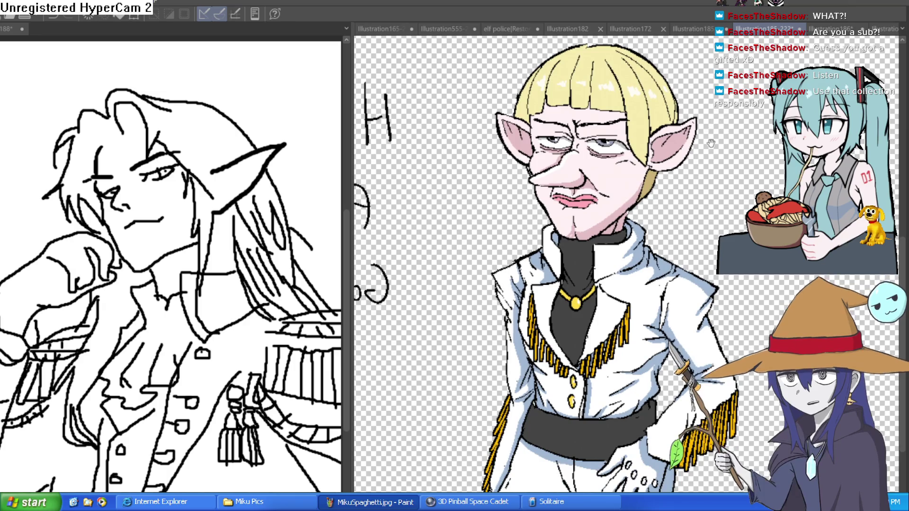
pyautogui.scroll(1, 682, 168)
pyautogui.scroll(1, 681, 167)
pyautogui.scroll(-4, 678, 200)
pyautogui.scroll(3, 655, 197)
pyautogui.scroll(-1, 638, 186)
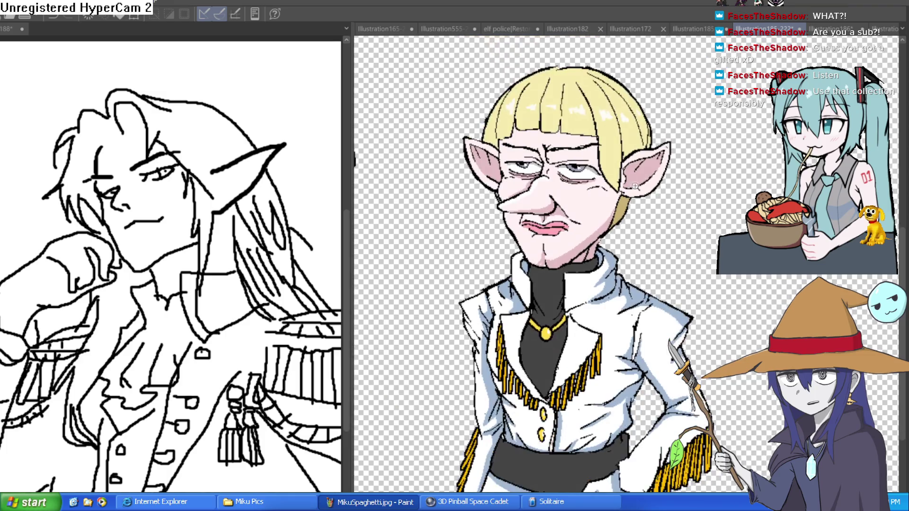
pyautogui.scroll(5, 658, 189)
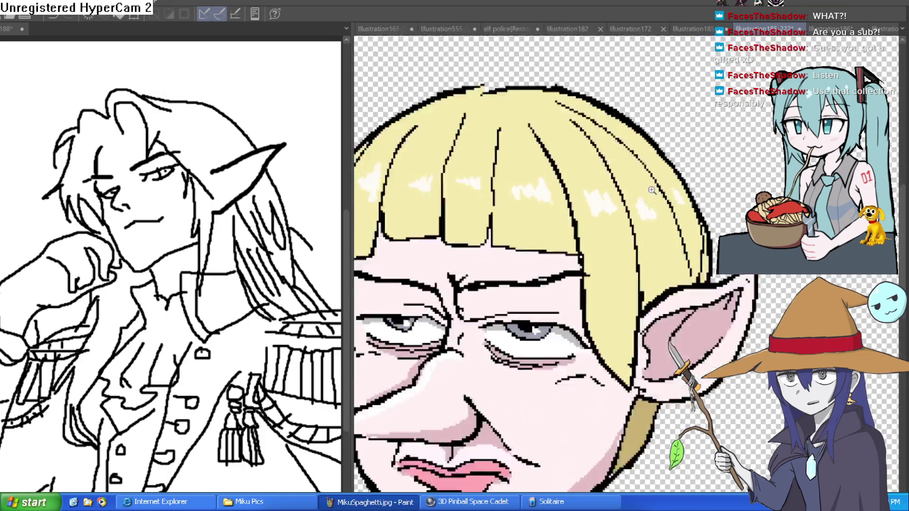
pyautogui.scroll(-4, 614, 231)
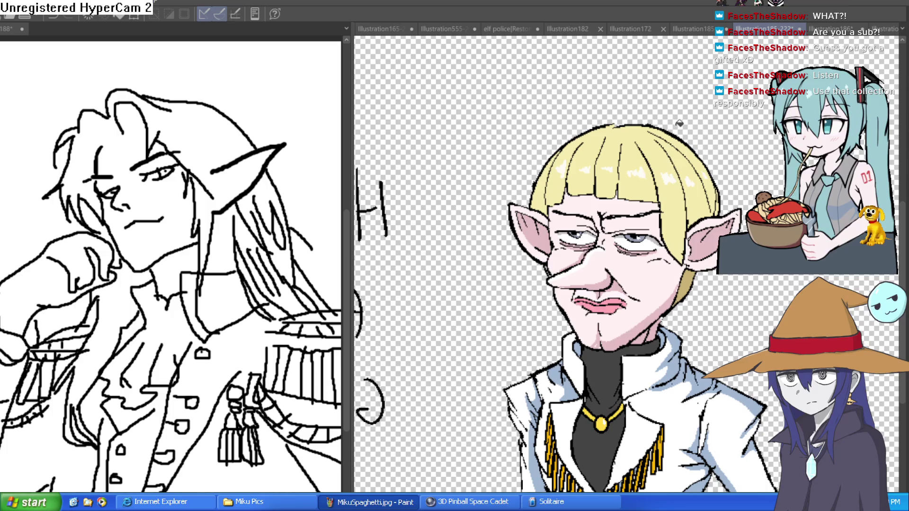
# Step: Return to the long-haired elf illustration and frame the top of his head
pyautogui.click(709, 28)
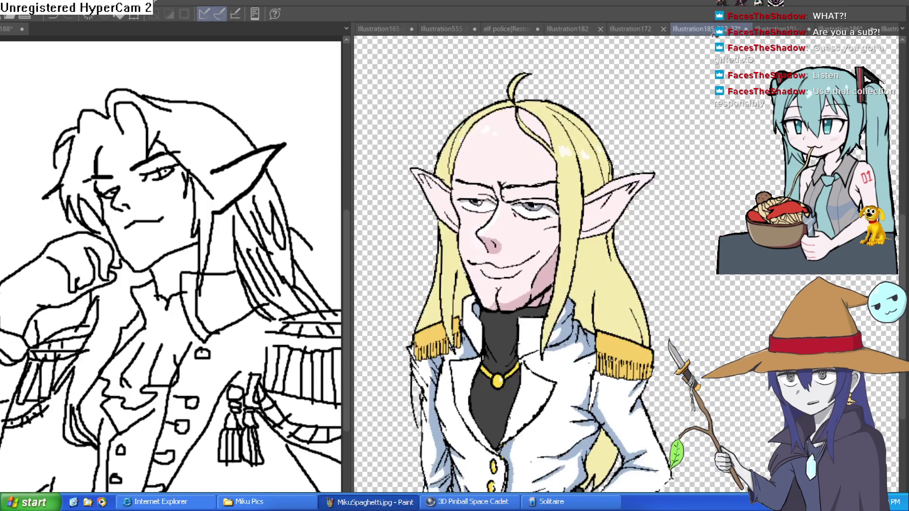
pyautogui.click(777, 29)
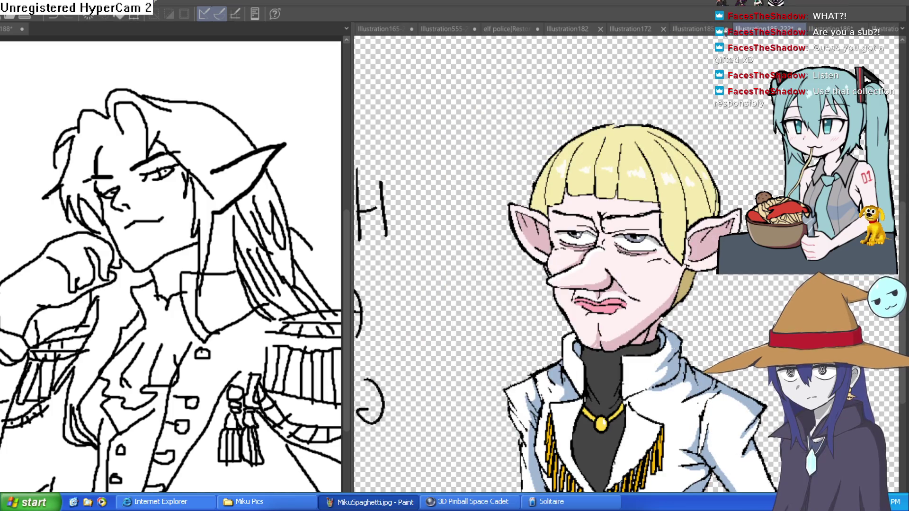
pyautogui.click(692, 27)
pyautogui.moveTo(549, 158)
pyautogui.mouseDown()
pyautogui.moveTo(604, 163)
pyautogui.moveTo(608, 118)
pyautogui.mouseUp()
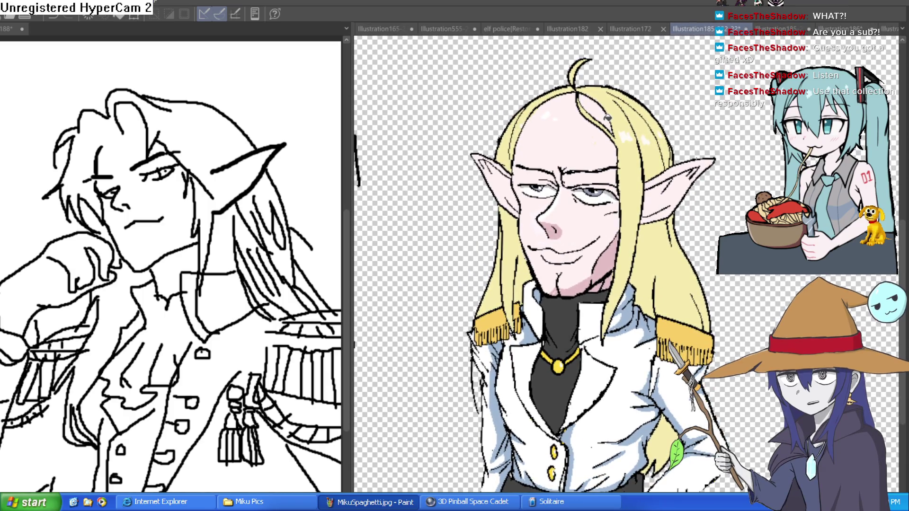
pyautogui.scroll(2, 583, 101)
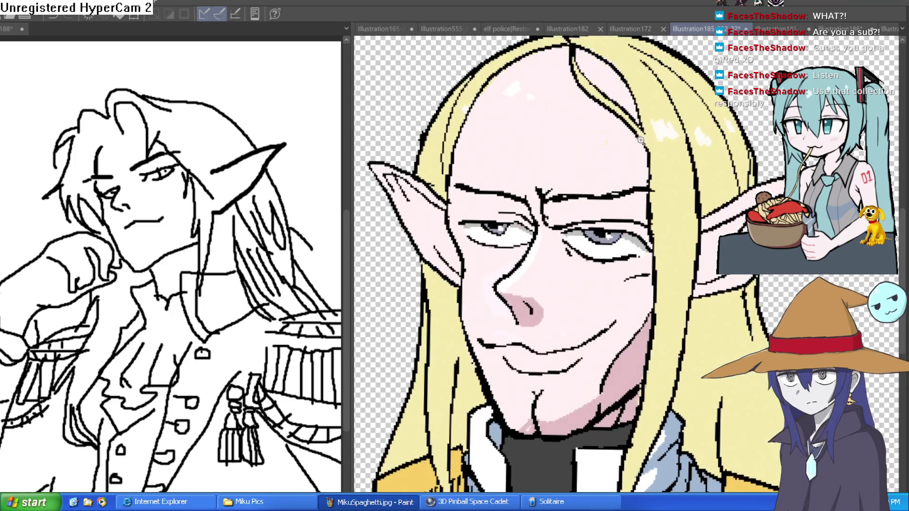
pyautogui.scroll(-4, 699, 168)
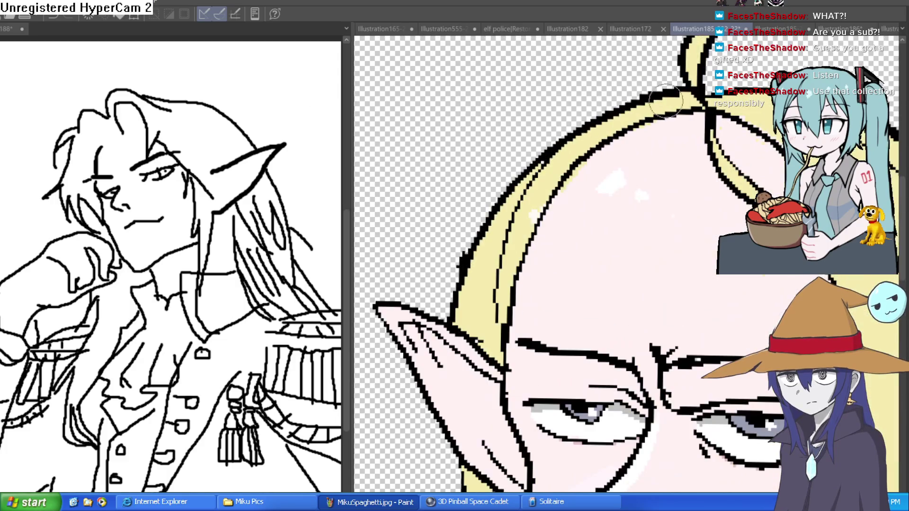
pyautogui.scroll(5, 668, 94)
pyautogui.moveTo(690, 122)
pyautogui.mouseDown()
pyautogui.moveTo(622, 30)
pyautogui.moveTo(611, 36)
pyautogui.moveTo(602, 23)
pyautogui.moveTo(654, 125)
pyautogui.mouseUp()
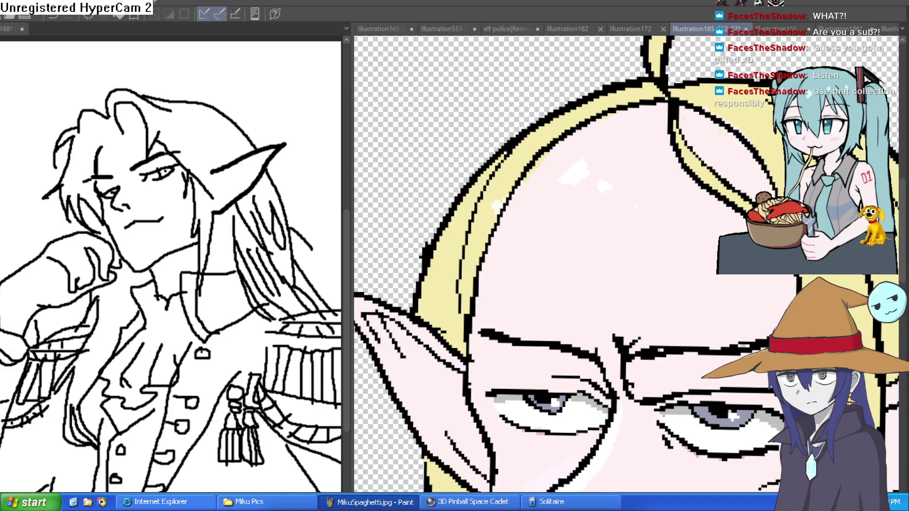
# Step: Outline a thin hair strand from the crown down across the forehead past the eye
pyautogui.moveTo(669, 91)
pyautogui.mouseDown()
pyautogui.moveTo(612, 189)
pyautogui.moveTo(488, 284)
pyautogui.moveTo(452, 332)
pyautogui.mouseUp()
pyautogui.moveTo(478, 283)
pyautogui.mouseDown()
pyautogui.moveTo(647, 121)
pyautogui.moveTo(502, 244)
pyautogui.moveTo(454, 332)
pyautogui.mouseUp()
pyautogui.hotkey('ctrl', 'z')
pyautogui.hotkey('ctrl', 'z')
pyautogui.hotkey('ctrl', 'z')
pyautogui.moveTo(672, 95); pyautogui.dragTo(540, 227)
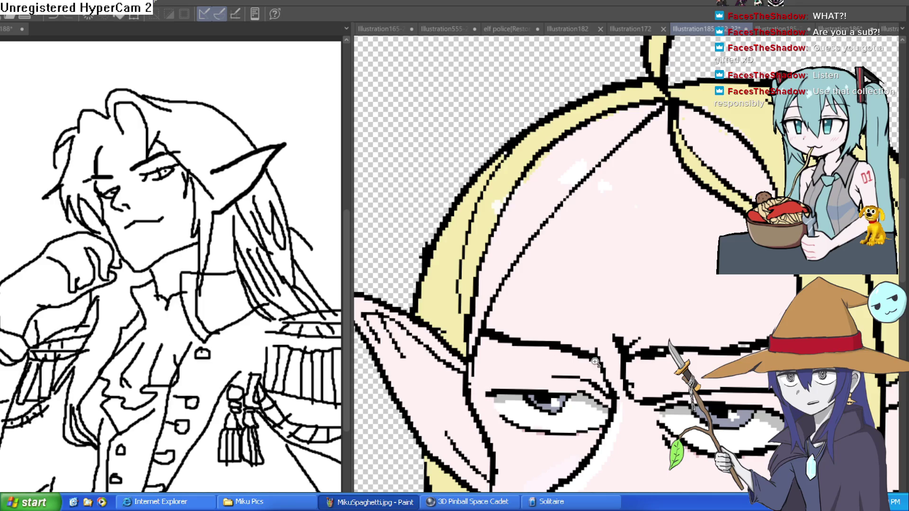
pyautogui.scroll(-3, 591, 359)
pyautogui.moveTo(581, 154); pyautogui.dragTo(622, 345)
pyautogui.scroll(-2, 614, 366)
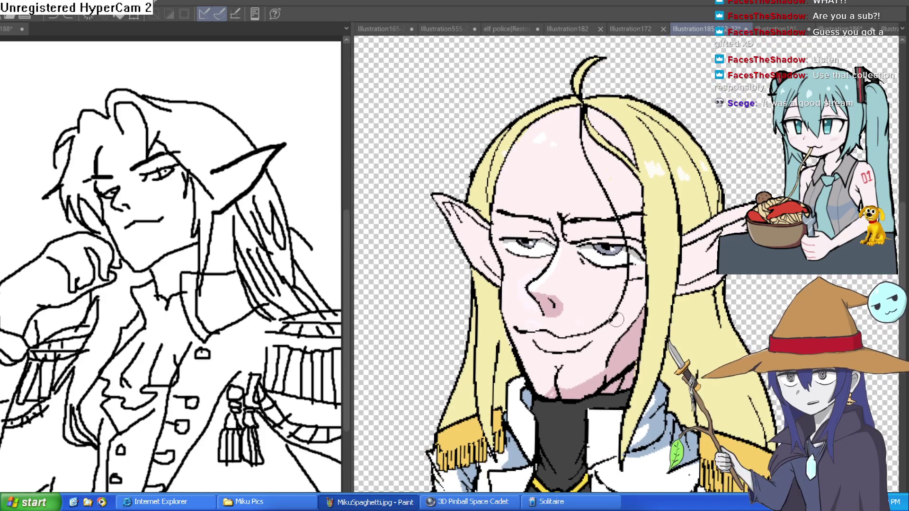
pyautogui.moveTo(624, 297)
pyautogui.mouseDown()
pyautogui.moveTo(631, 251)
pyautogui.moveTo(590, 161)
pyautogui.mouseUp()
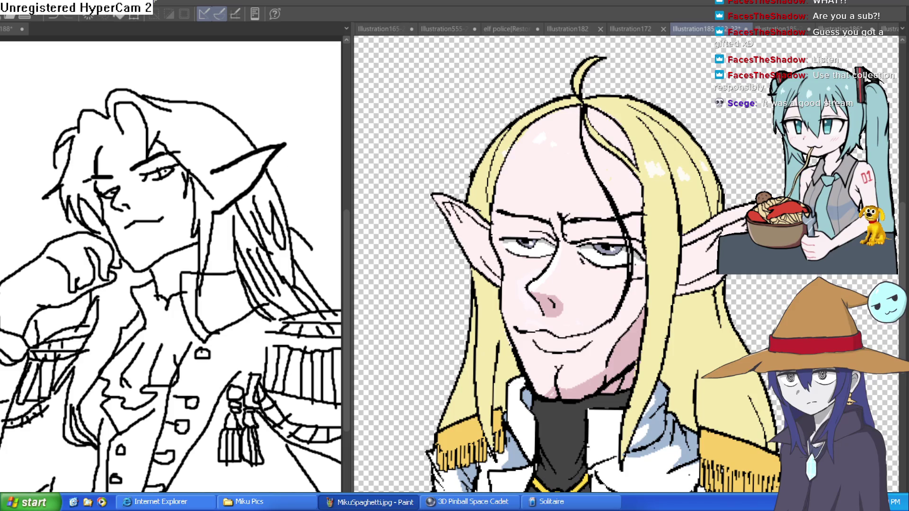
# Step: Fill the new strand with the sampled blonde hair colour
pyautogui.keyDown('alt'); pyautogui.click(665, 208); pyautogui.keyUp('alt')
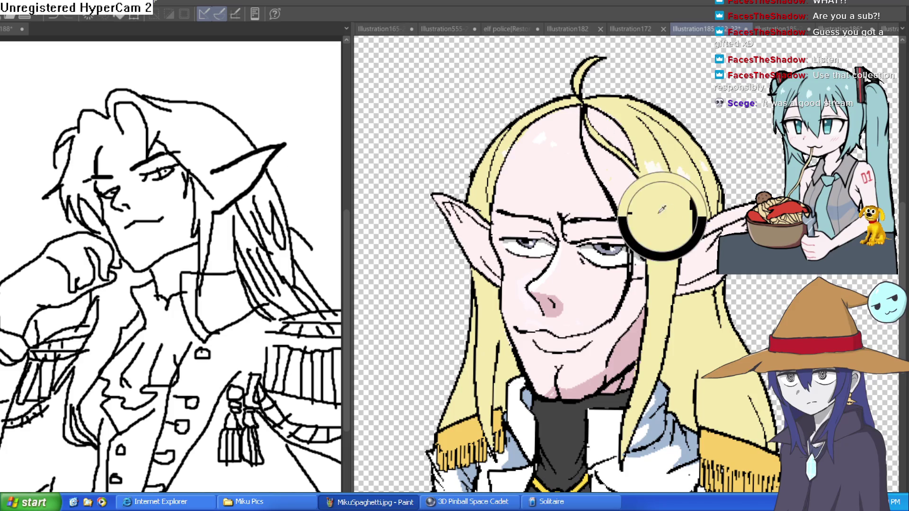
pyautogui.click(640, 281)
pyautogui.moveTo(598, 341); pyautogui.dragTo(626, 259)
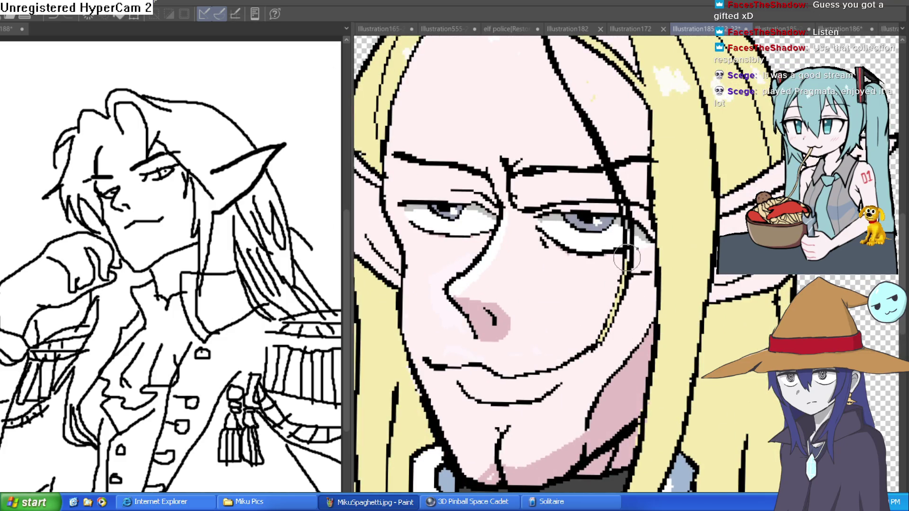
pyautogui.hotkey('ctrl', 'z')
pyautogui.moveTo(621, 199)
pyautogui.mouseDown()
pyautogui.moveTo(623, 271)
pyautogui.moveTo(589, 357)
pyautogui.moveTo(595, 313)
pyautogui.moveTo(502, 142)
pyautogui.mouseUp()
pyautogui.scroll(-3, 618, 334)
pyautogui.click(618, 334)
pyautogui.scroll(3, 562, 117)
pyautogui.moveTo(508, 322)
pyautogui.mouseDown()
pyautogui.moveTo(471, 264)
pyautogui.moveTo(452, 183)
pyautogui.moveTo(468, 98)
pyautogui.mouseUp()
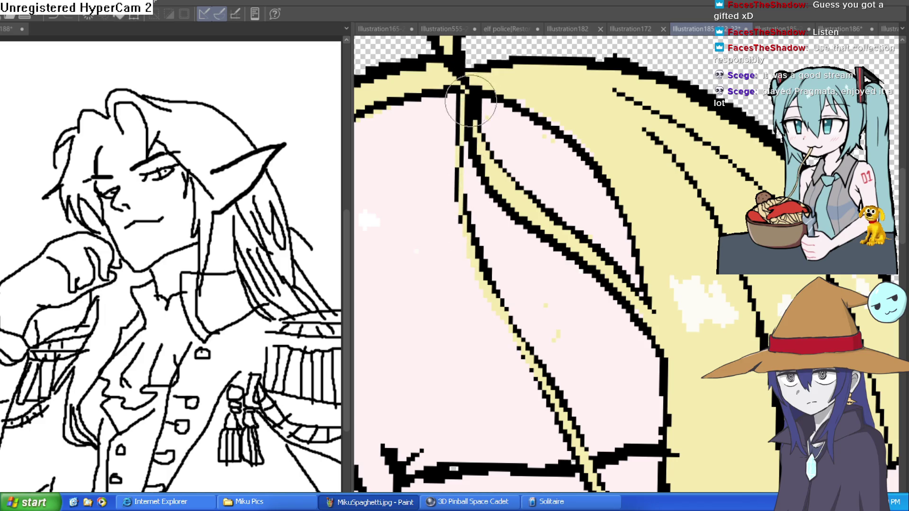
pyautogui.scroll(-3, 467, 176)
pyautogui.moveTo(611, 221)
pyautogui.mouseDown()
pyautogui.moveTo(634, 142)
pyautogui.moveTo(649, 133)
pyautogui.mouseUp()
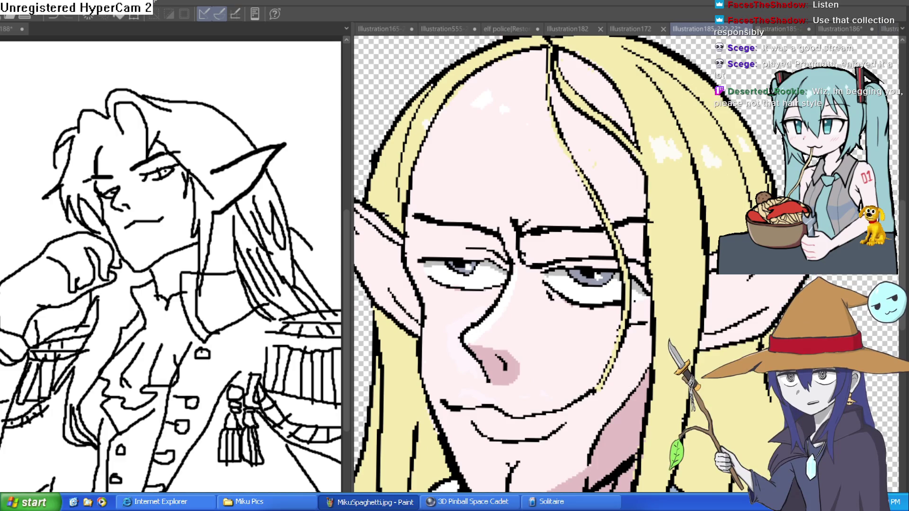
pyautogui.scroll(-4, 626, 264)
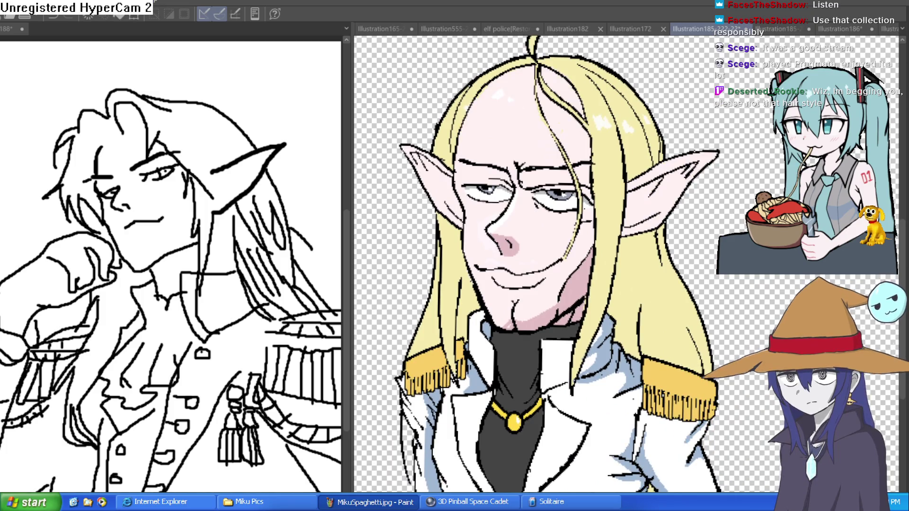
pyautogui.hotkey('ctrl', 'z')
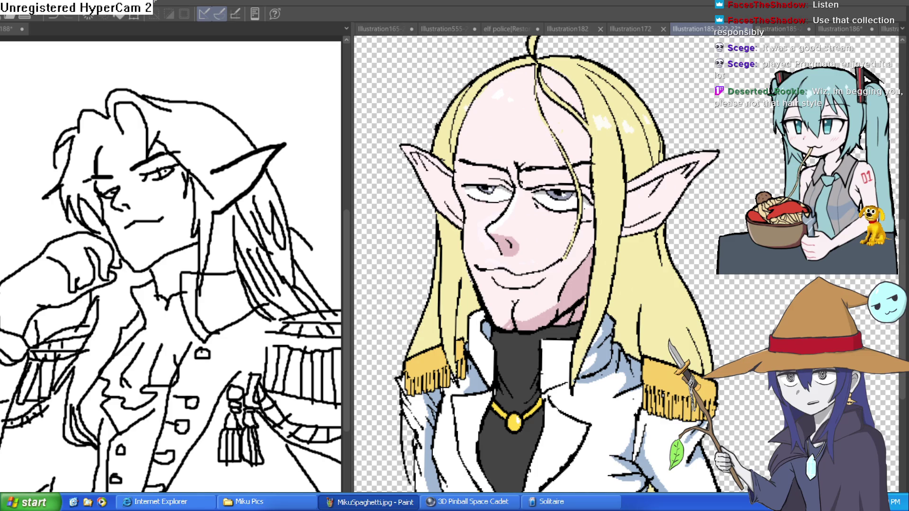
pyautogui.hotkey('ctrl', 'y')
pyautogui.hotkey('ctrl', 'z')
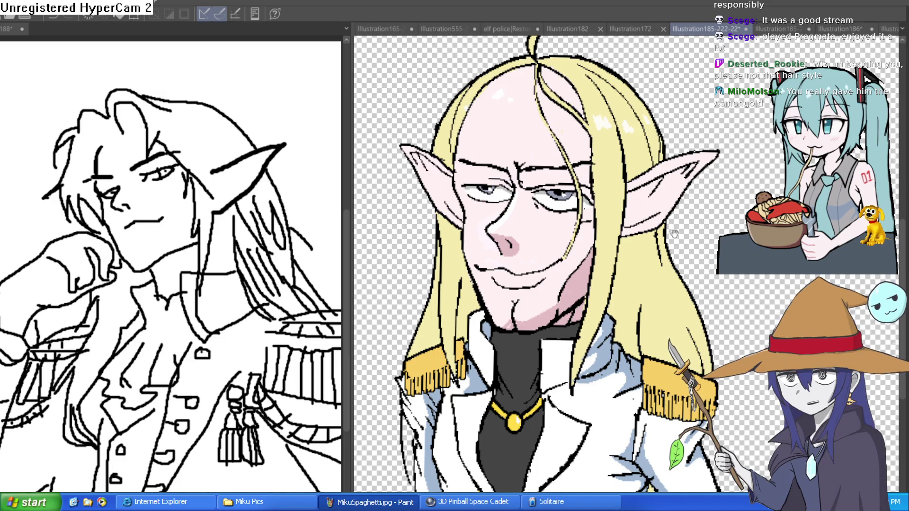
pyautogui.moveTo(674, 233); pyautogui.dragTo(686, 255)
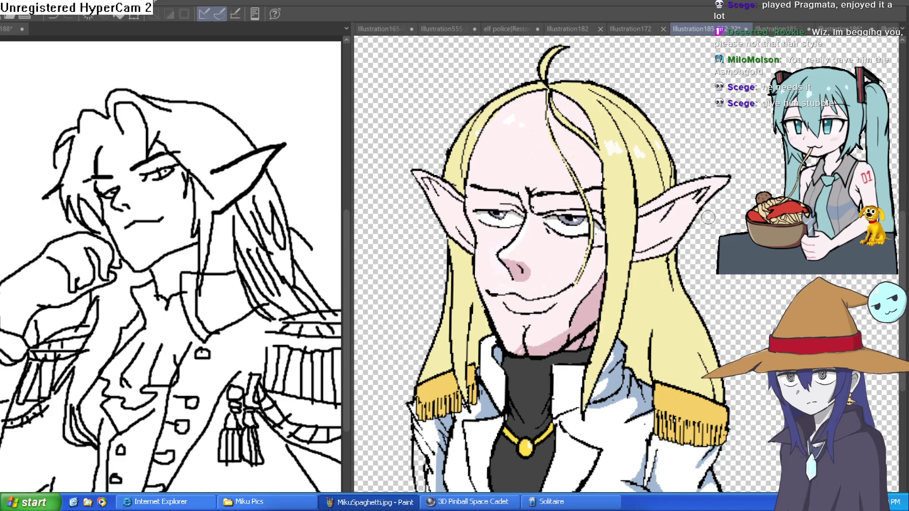
pyautogui.scroll(-2, 636, 267)
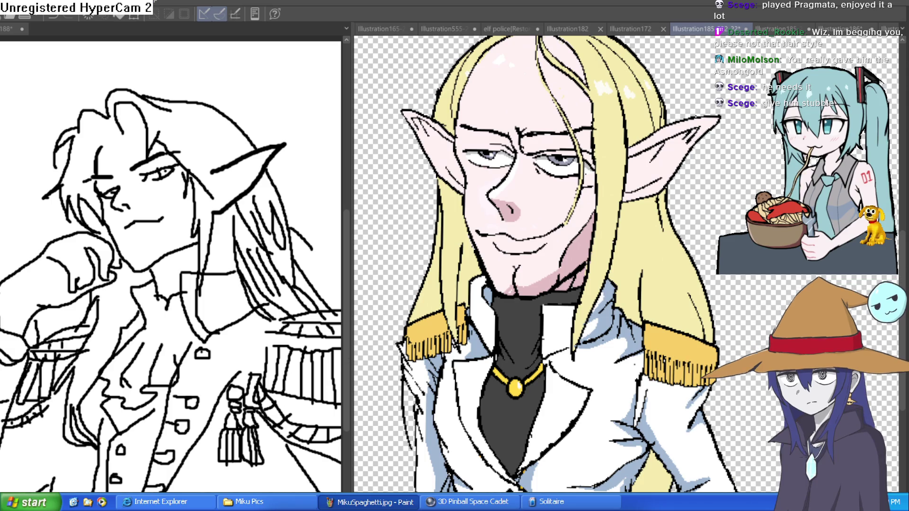
pyautogui.scroll(5, 562, 236)
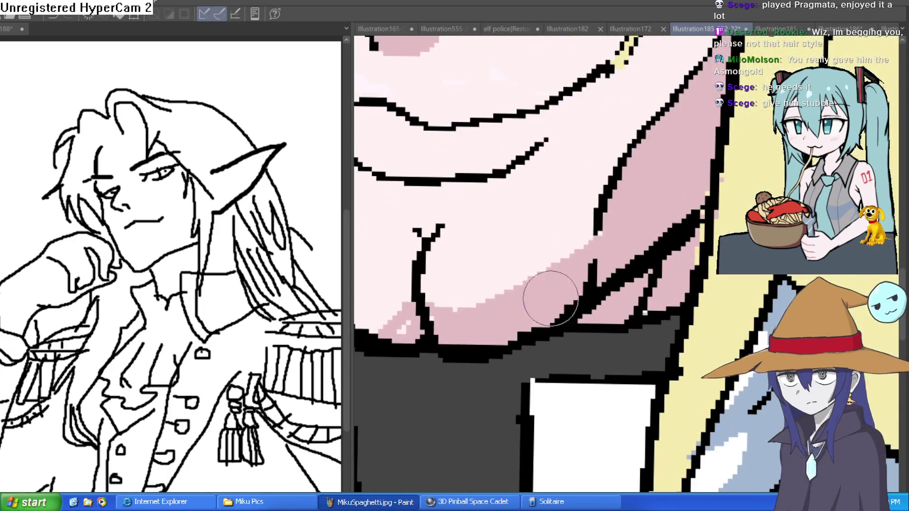
# Step: Dot black stubble across the elf's chin and lower jaw
pyautogui.click(533, 312)
pyautogui.click(550, 298)
pyautogui.click(551, 253)
pyautogui.click(530, 237)
pyautogui.click(485, 259)
pyautogui.click(501, 220)
pyautogui.click(458, 235)
pyautogui.click(450, 271)
pyautogui.click(473, 294)
pyautogui.click(486, 277)
pyautogui.click(531, 214)
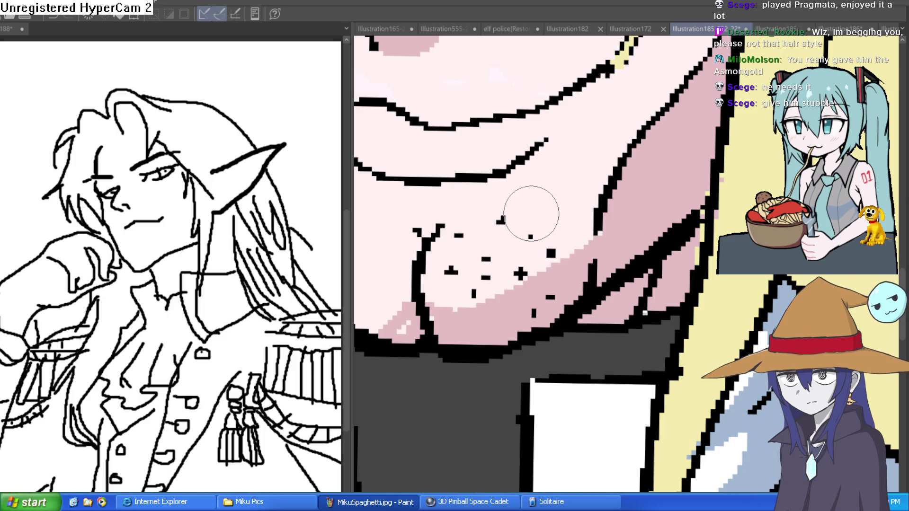
pyautogui.click(512, 190)
pyautogui.click(566, 209)
pyautogui.click(583, 187)
# Step: Stipple stubble dots over the face and up along the jawline
pyautogui.click(562, 173)
pyautogui.click(547, 193)
pyautogui.click(606, 143)
pyautogui.click(582, 149)
pyautogui.click(594, 120)
pyautogui.click(650, 176)
pyautogui.click(613, 252)
pyautogui.click(627, 229)
pyautogui.click(626, 201)
pyautogui.click(653, 221)
pyautogui.click(657, 195)
pyautogui.click(682, 188)
pyautogui.click(700, 170)
pyautogui.click(666, 151)
pyautogui.click(694, 142)
pyautogui.click(680, 119)
pyautogui.click(700, 100)
pyautogui.moveTo(704, 82); pyautogui.dragTo(664, 210)
pyautogui.click(603, 226)
pyautogui.click(595, 202)
pyautogui.click(637, 174)
pyautogui.click(670, 148)
pyautogui.click(671, 125)
pyautogui.click(656, 97)
pyautogui.click(633, 155)
pyautogui.scroll(-3, 601, 241)
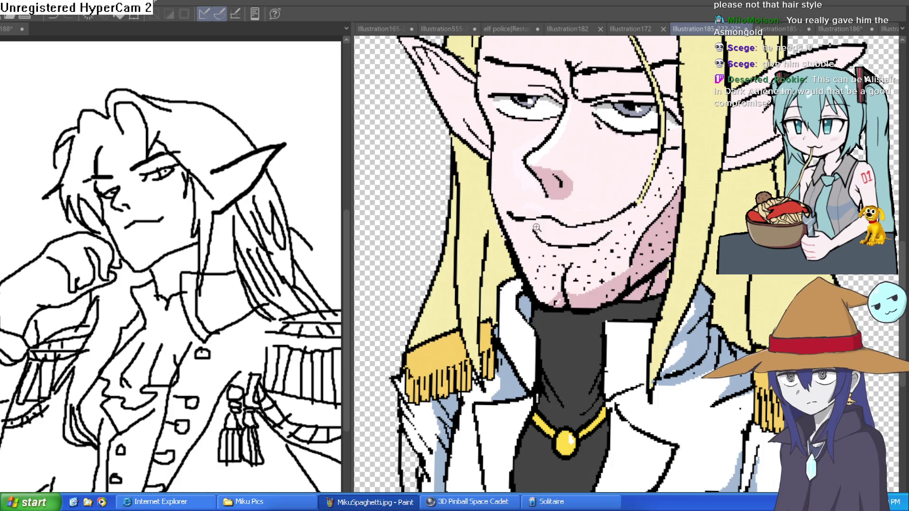
# Step: Add more stubble dots on the chin, mouth line, upper lip and cheek
pyautogui.scroll(3, 547, 245)
pyautogui.click(490, 228)
pyautogui.click(507, 216)
pyautogui.click(497, 246)
pyautogui.click(508, 251)
pyautogui.click(496, 273)
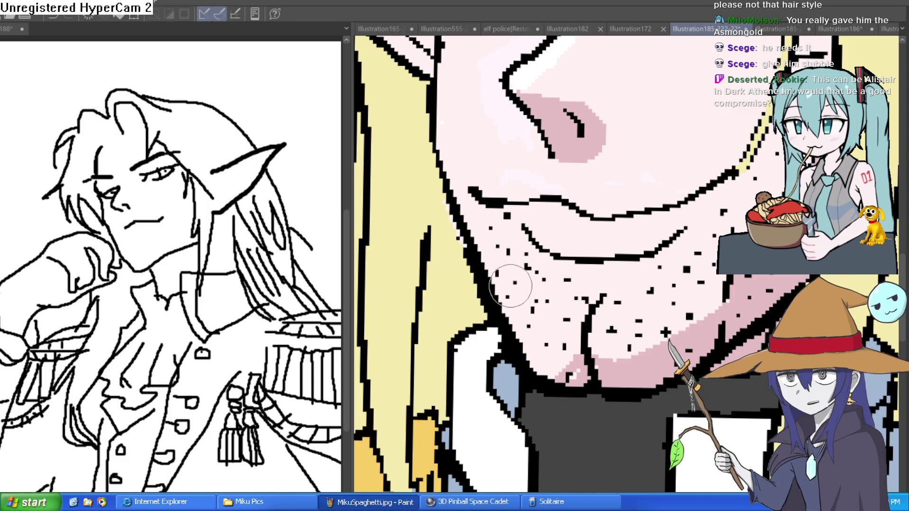
pyautogui.click(472, 221)
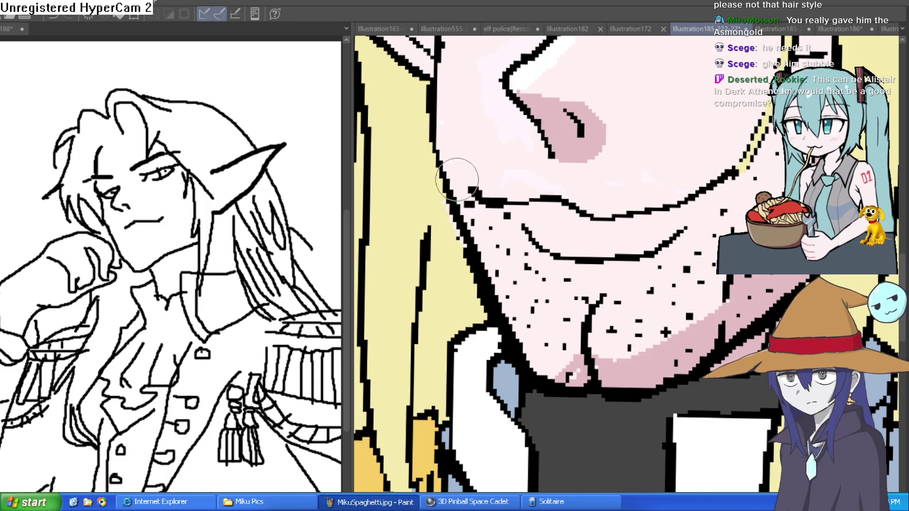
pyautogui.click(455, 173)
pyautogui.click(482, 175)
pyautogui.click(495, 181)
pyautogui.click(507, 187)
pyautogui.click(521, 182)
pyautogui.click(526, 160)
pyautogui.click(510, 166)
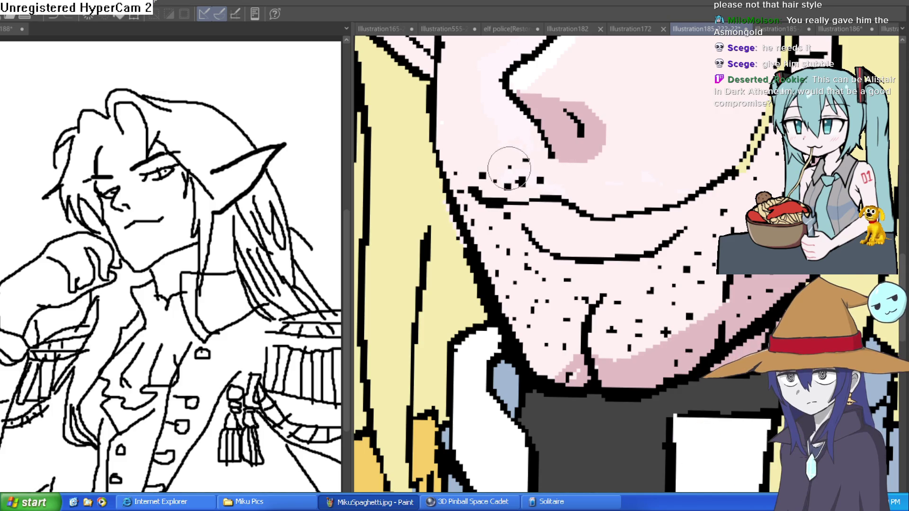